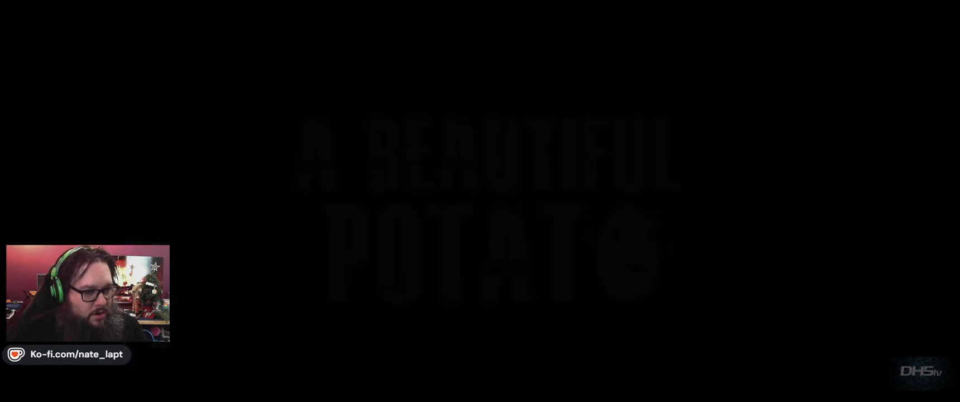
Step: Change the main menu's quit timer from 0.25 to 0.35 seconds
key(Escape)
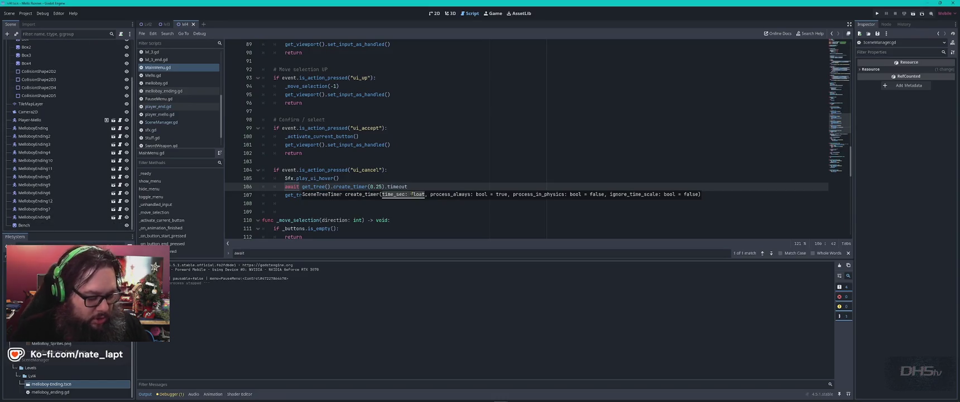
key(BackSpace)
text(3)
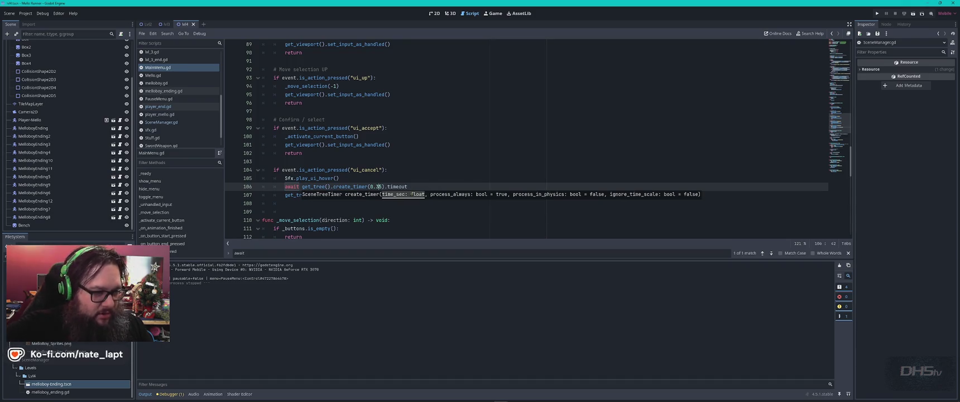
Step: Run the game with F5 to test the longer wait, then stop it
key(F5)
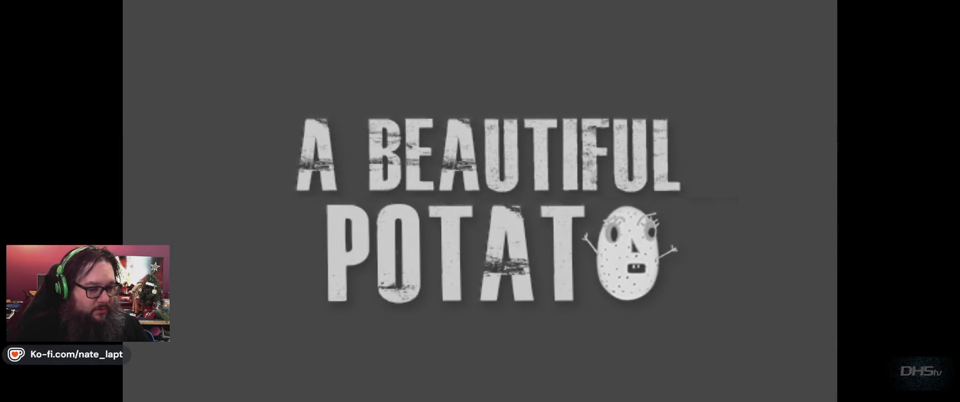
key(Escape)
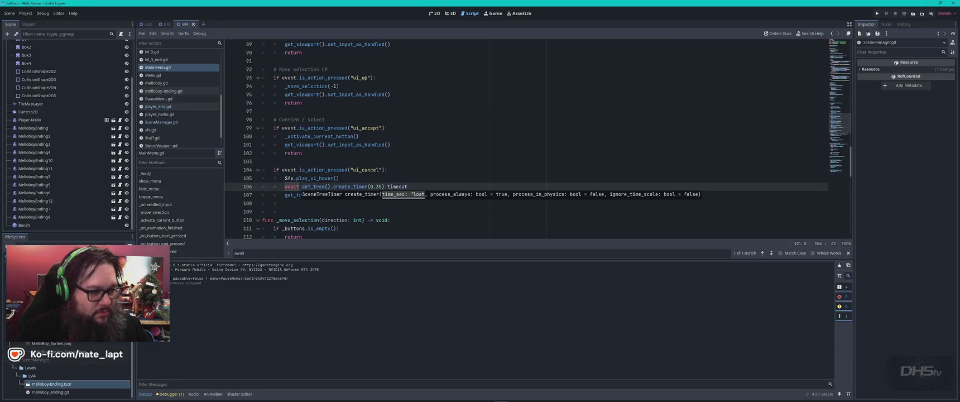
key(Up)
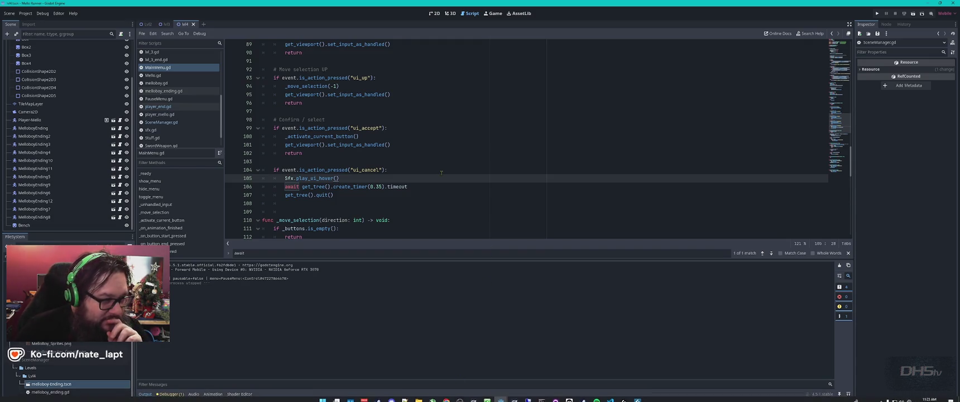
scroll(441, 173, down, 2)
Step: Add the comment '# ESCAPE KEY EXIT GAME' above the ui_cancel check, then run the game
key(Up)
key(Up)
key(Tab)
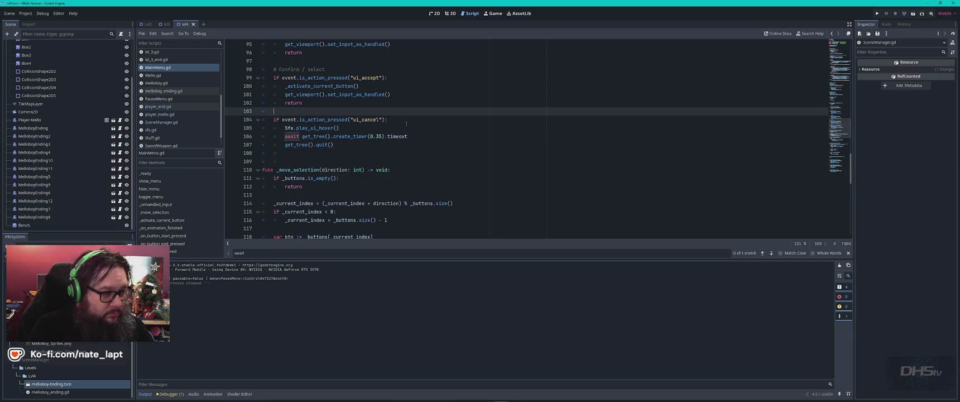
key(Caps_Lock)
text(ESCAP)
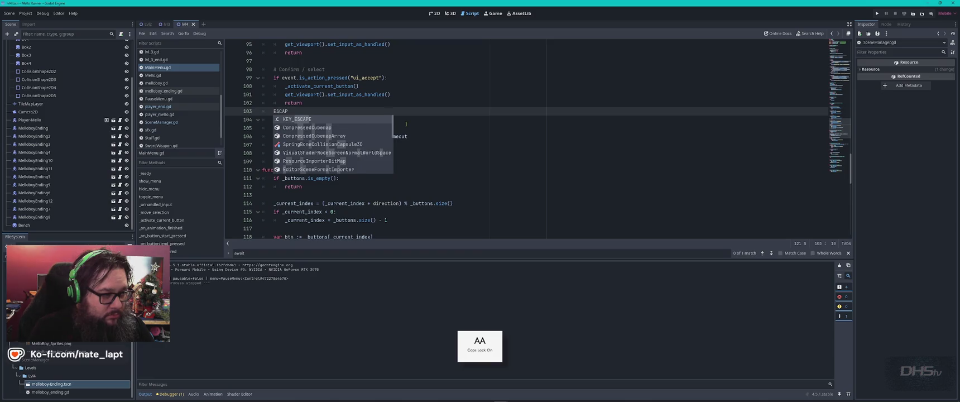
text(E K)
key(Home)
text(#)
key(End)
text(KEY)
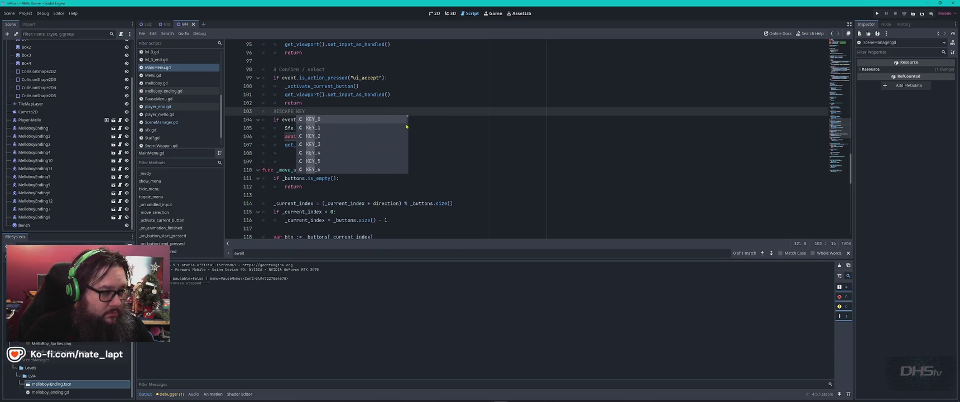
key(Escape)
key(Home)
key(Return)
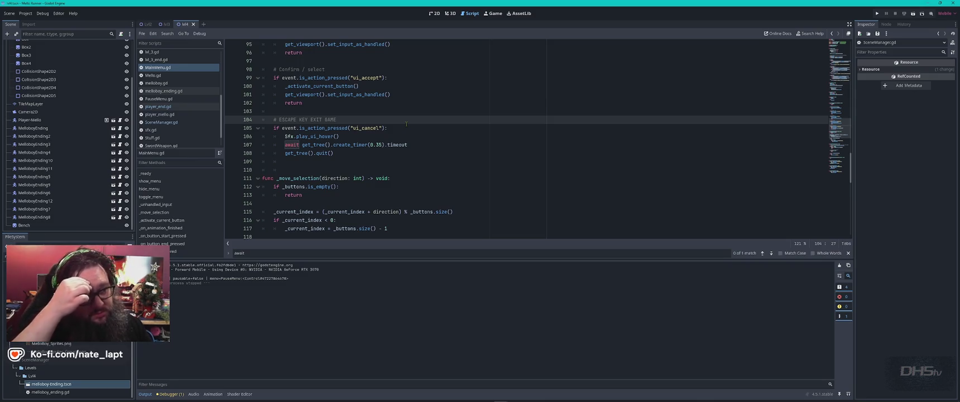
key(F5)
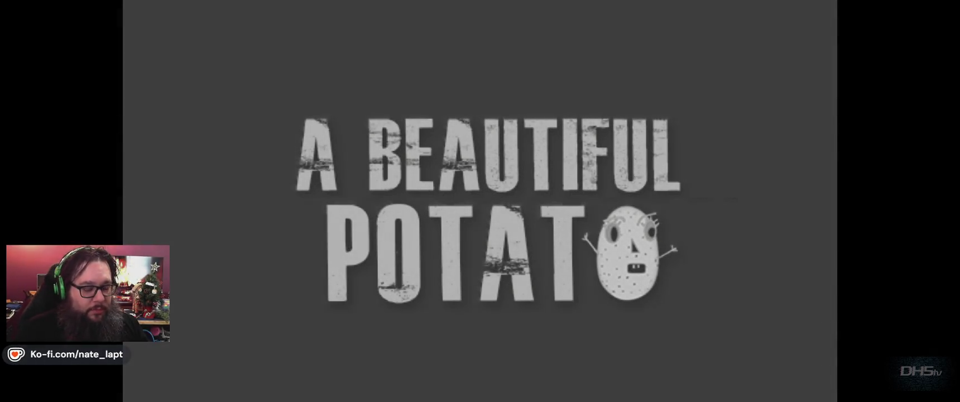
key(Return)
key(Escape)
key(Escape)
key(Escape)
key(Escape)
key(Escape)
key(Escape)
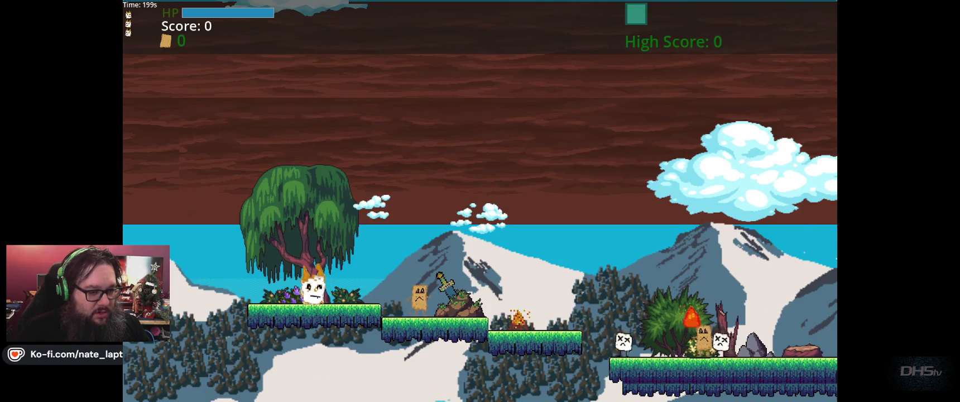
key(Escape)
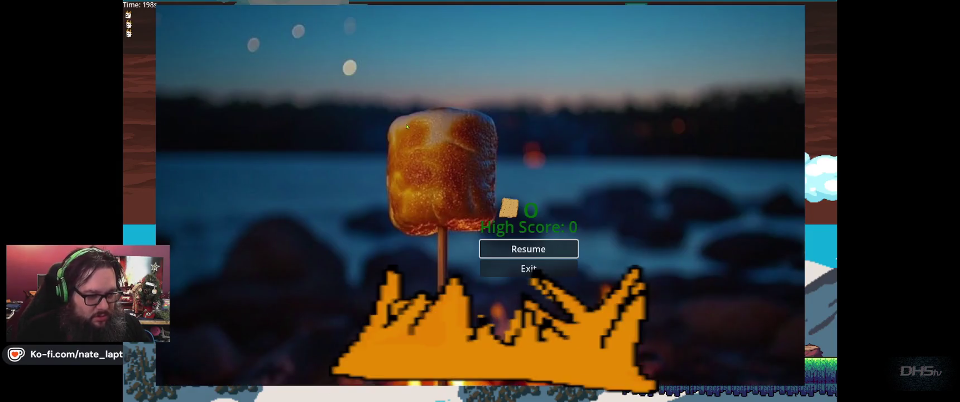
key(Down)
key(Return)
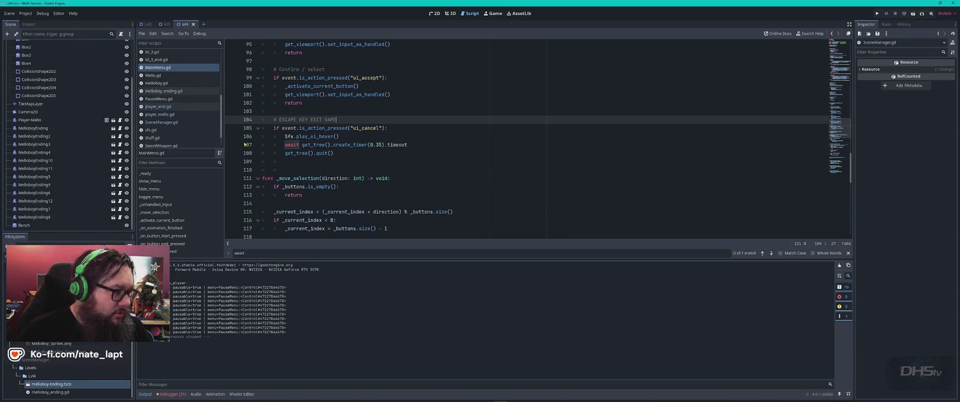
Step: Open the Pause scene's PauseMenu.gd script and search it for 'end'
scroll(184, 95, down, 2)
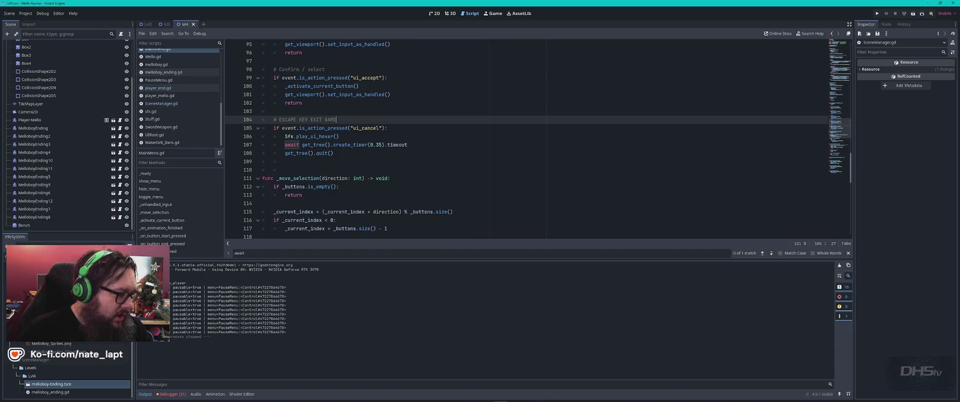
key(Caps_Lock)
double_click(66, 268)
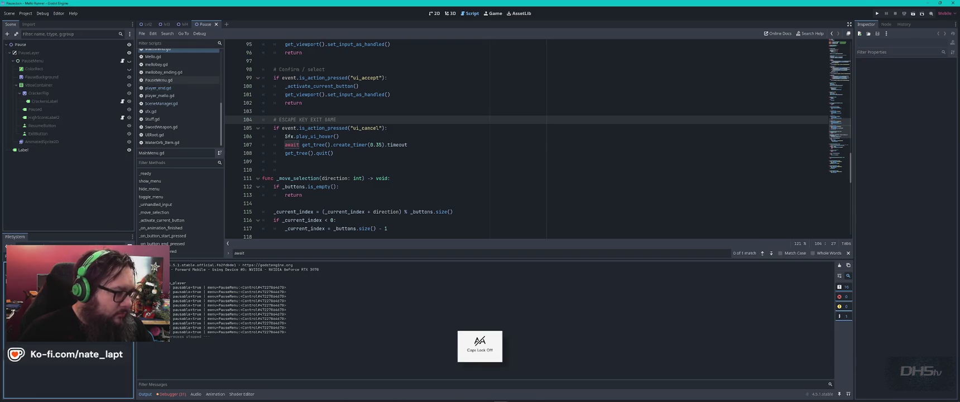
click(123, 61)
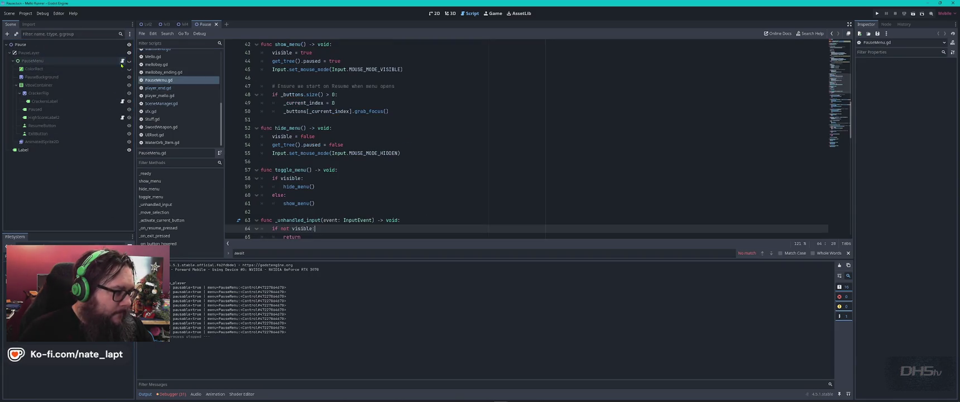
click(479, 179)
key(ctrl+f)
text(end)
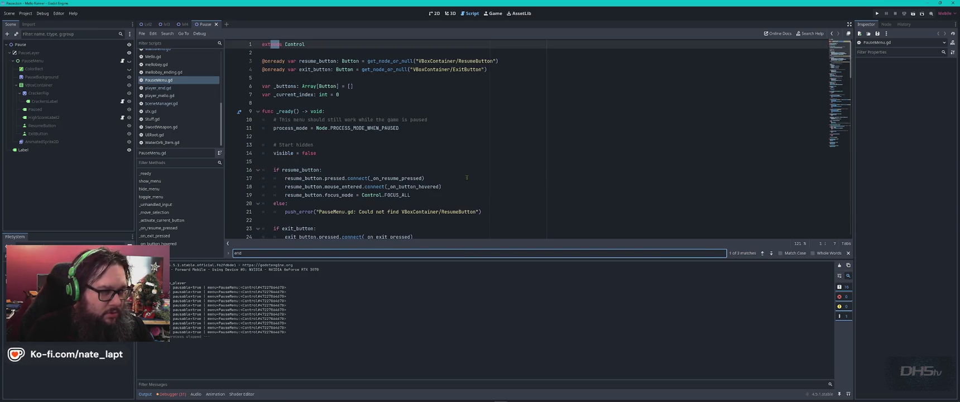
key(Return)
key(Return)
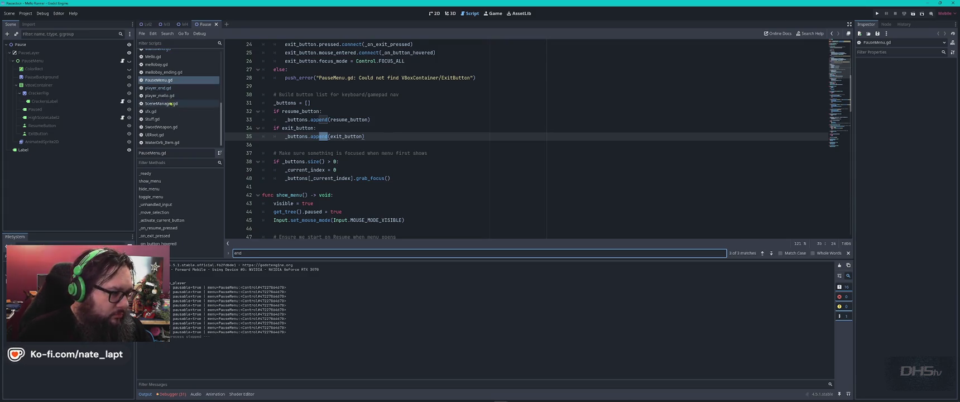
Step: Paste MainMenu.gd's hover sound and 0.35-second wait lines under 'if exit_button:', then run the game
scroll(179, 79, up, 1)
click(168, 61)
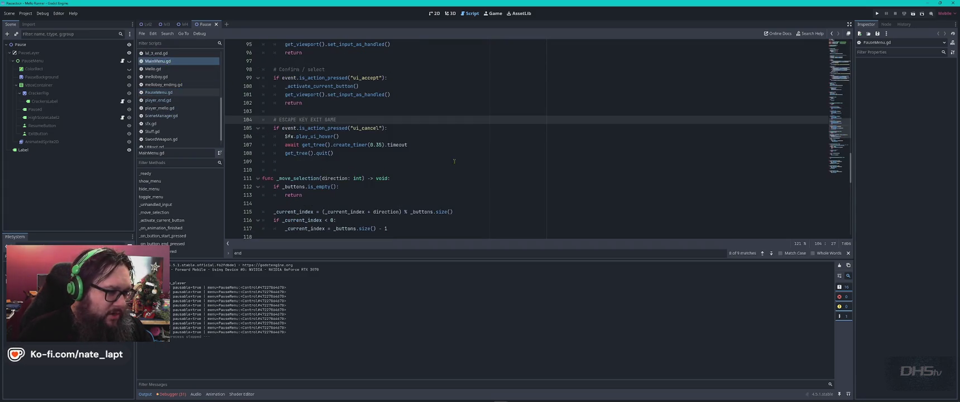
drag(394, 128, 421, 144)
key(ctrl+c)
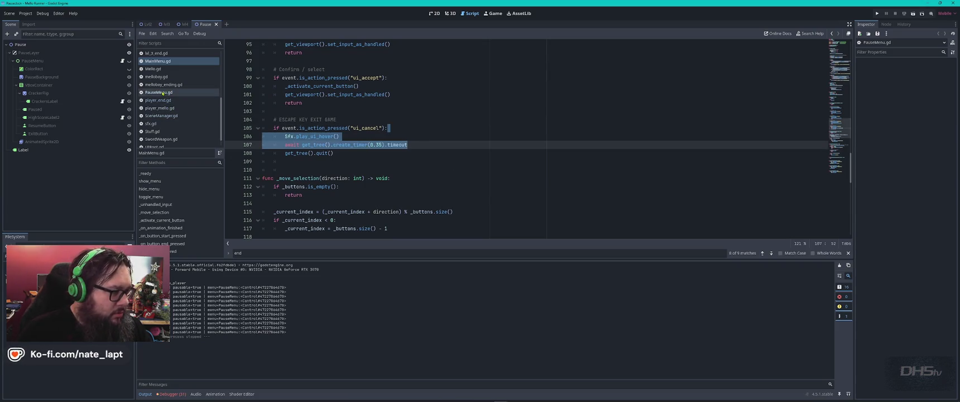
click(168, 92)
click(379, 128)
key(ctrl+v)
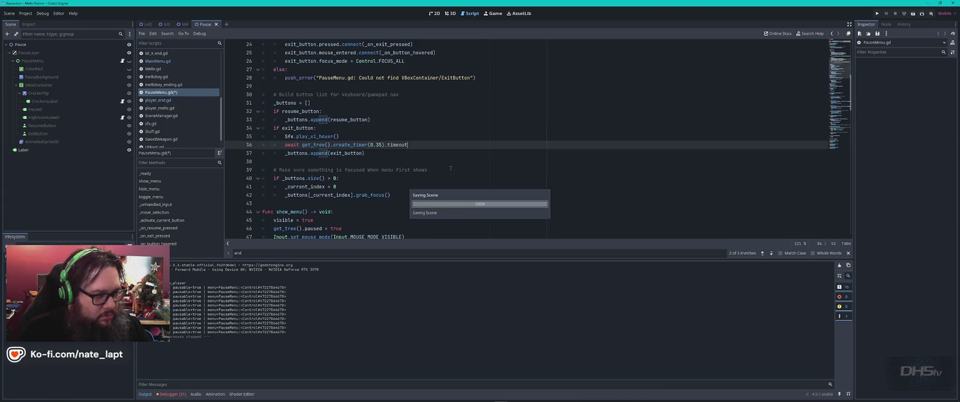
key(F5)
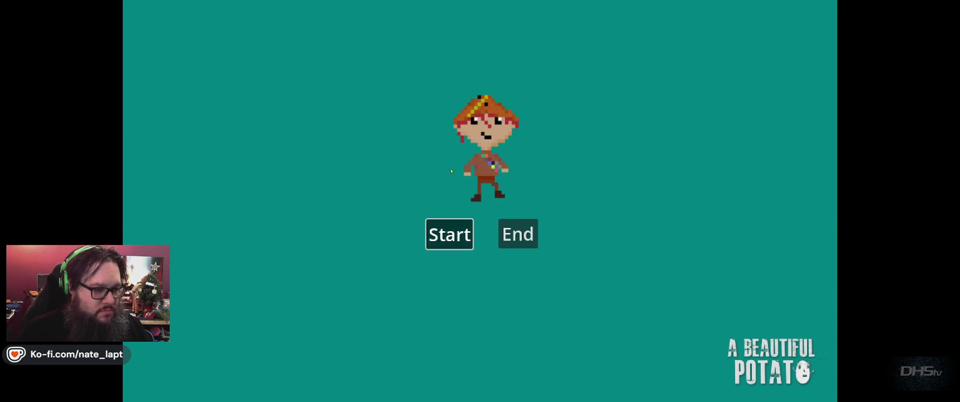
key(Return)
key(Escape)
key(Escape)
key(Escape)
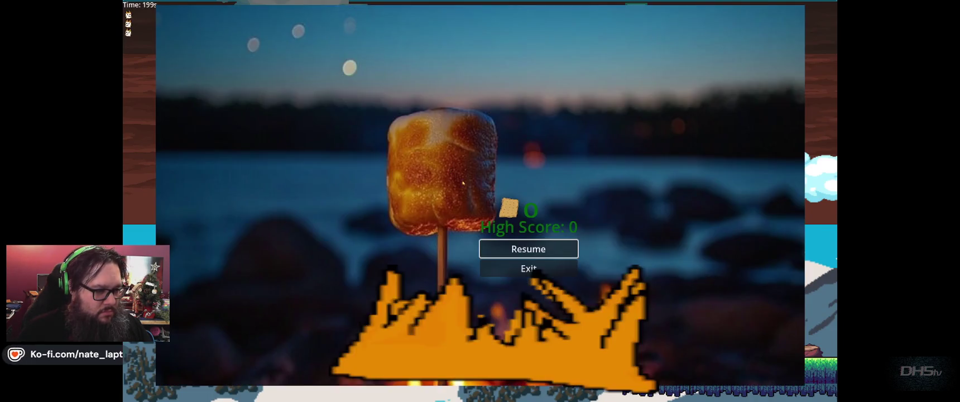
click(550, 270)
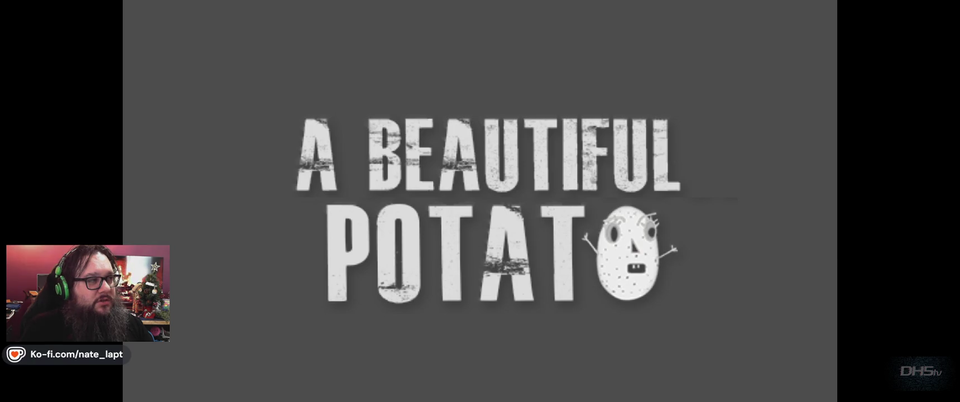
key(Return)
key(Escape)
key(Down)
key(Return)
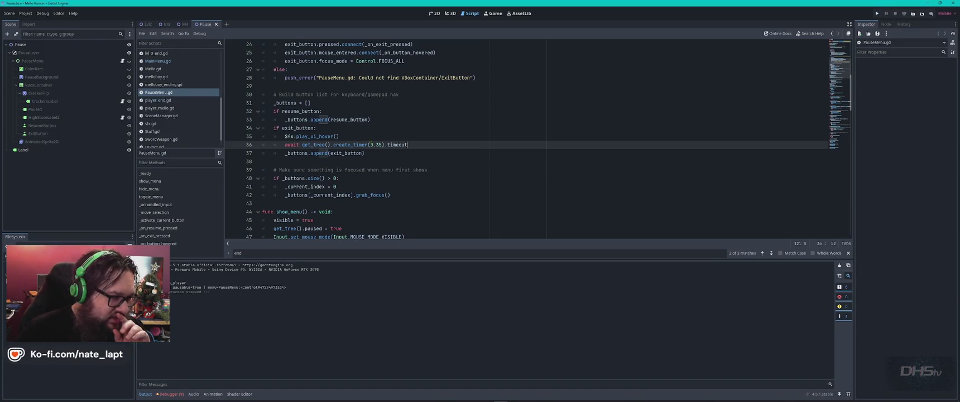
Step: Delete the misplaced sound and wait lines from the exit_button setup block
scroll(369, 145, up, 3)
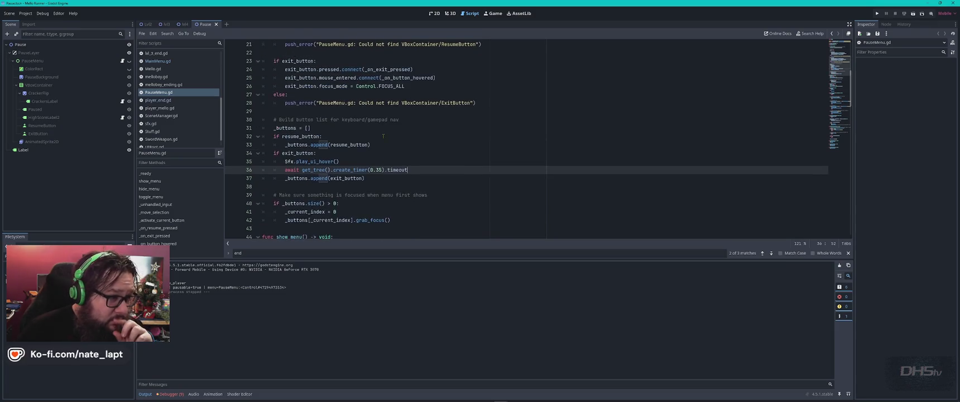
scroll(369, 159, down, 2)
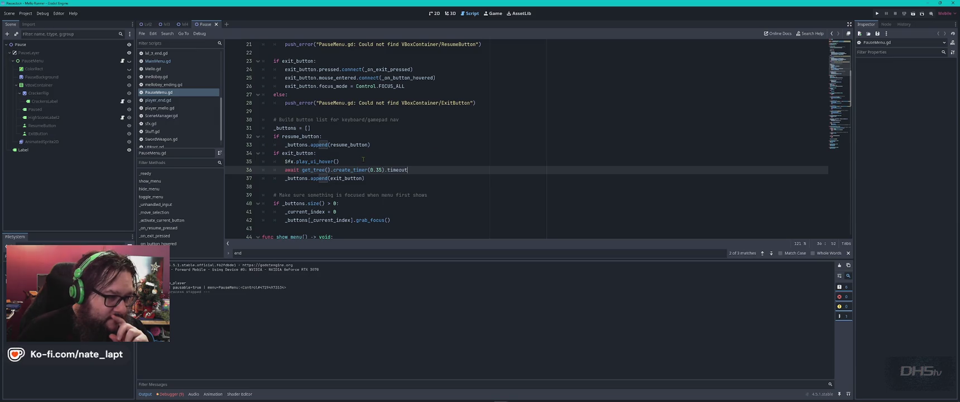
drag(354, 156, 409, 169)
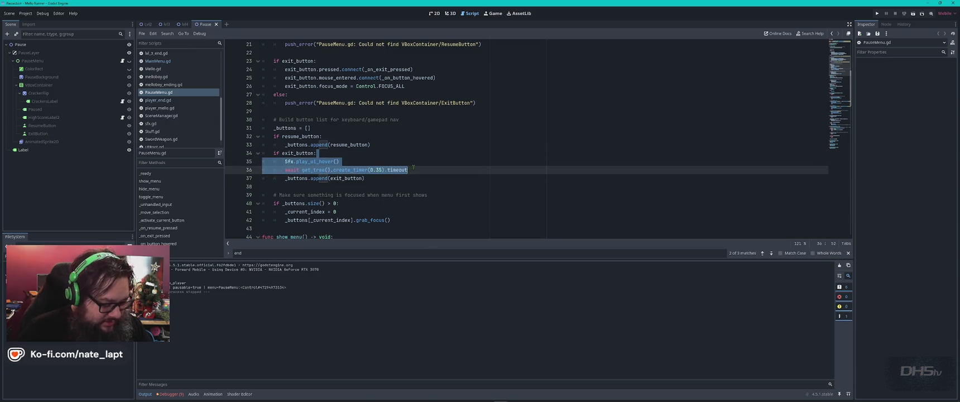
key(BackSpace)
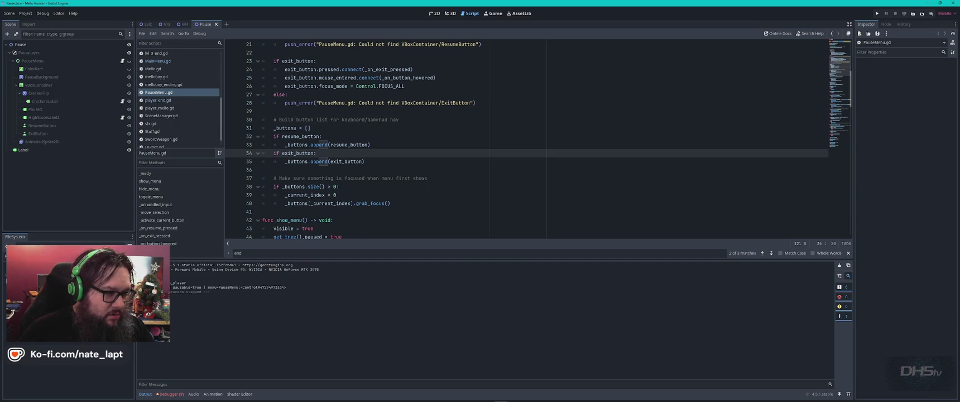
Step: Paste the hover sound and 0.35-second wait into _on_exit_pressed, unindent them, and run
key(ctrl+f)
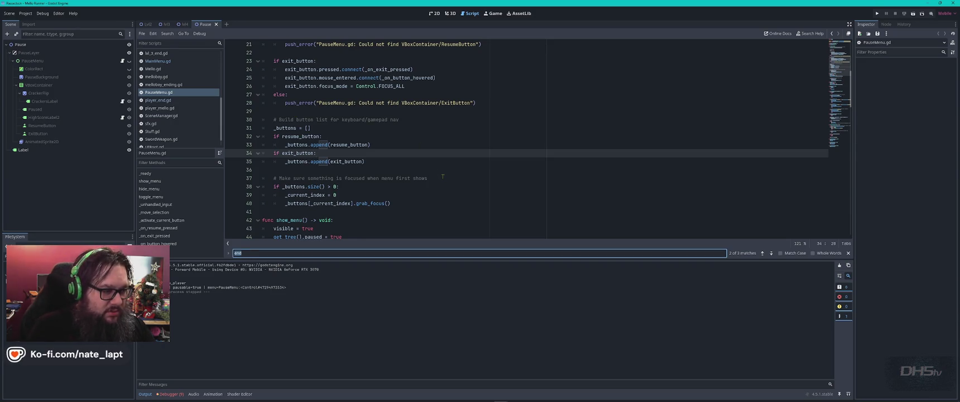
text(exit)
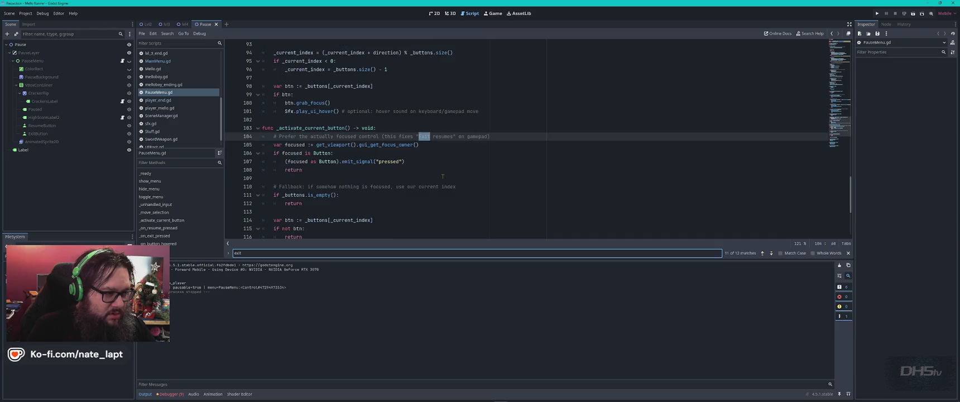
key(Return)
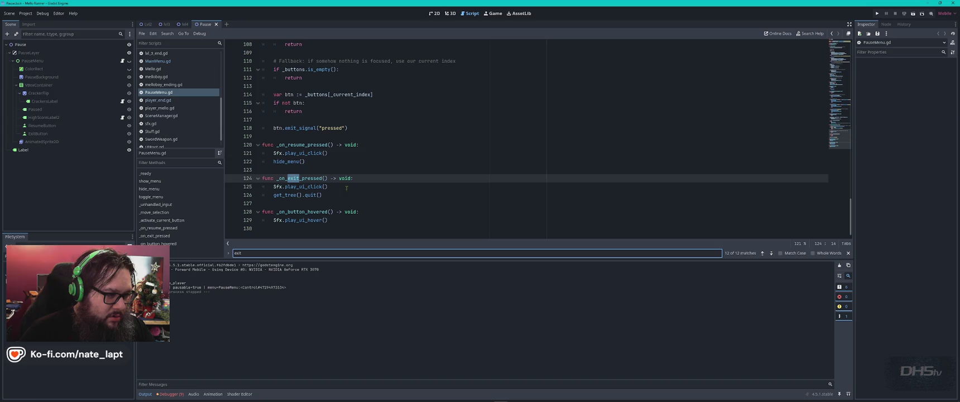
click(361, 178)
key(ctrl+v)
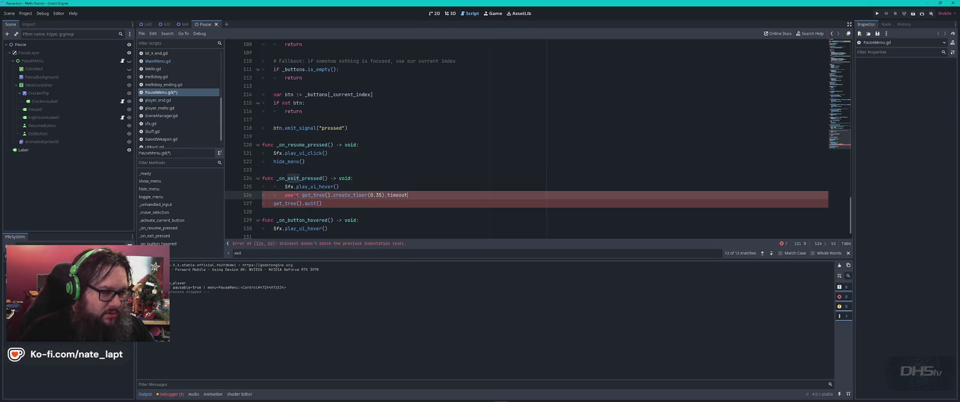
key(Up)
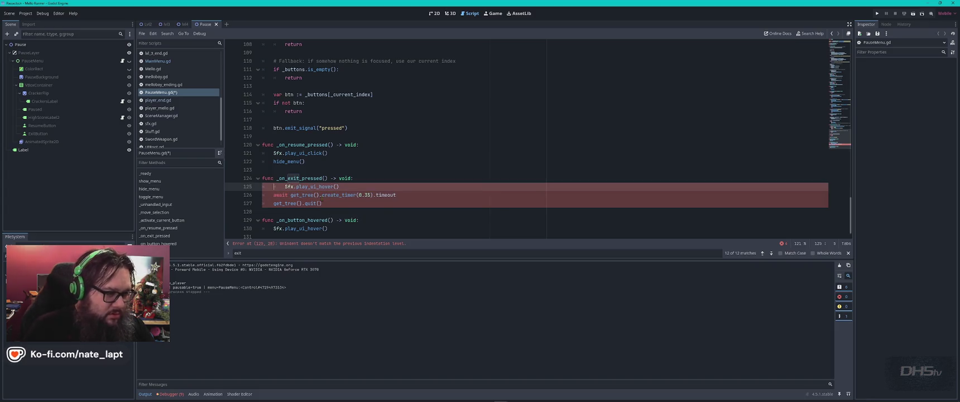
key(shift+Tab)
key(F5)
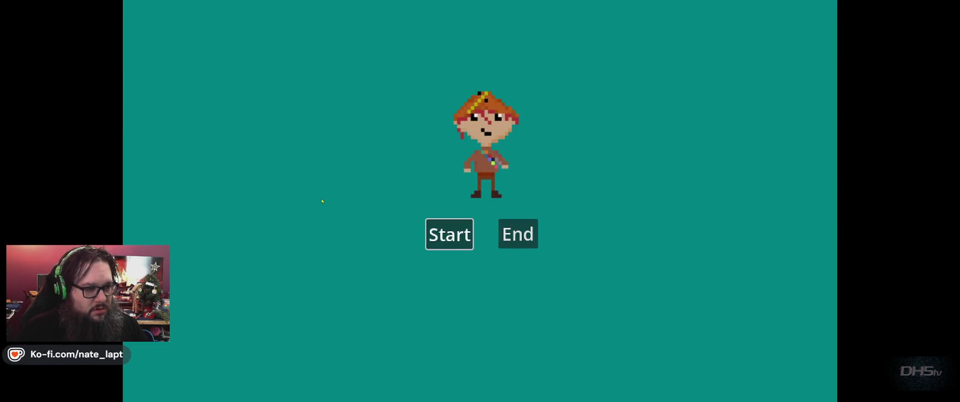
Step: Start the game, pause it, and choose Exit from the pause menu to confirm it quits
key(Return)
key(Escape)
key(Down)
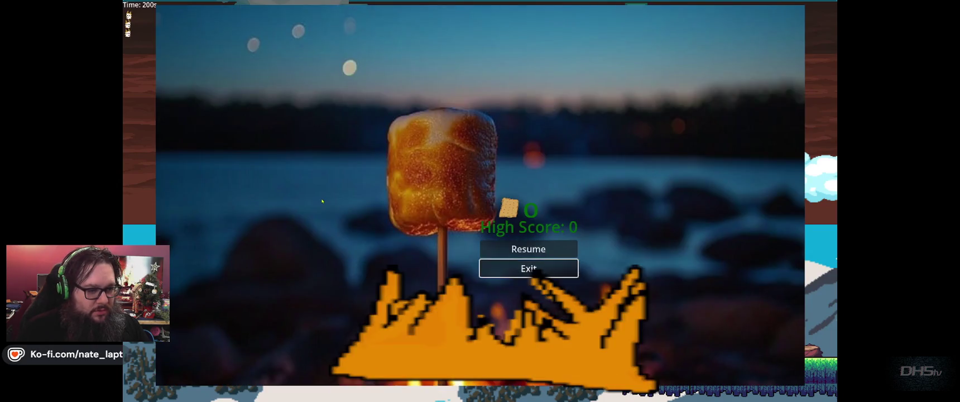
key(Return)
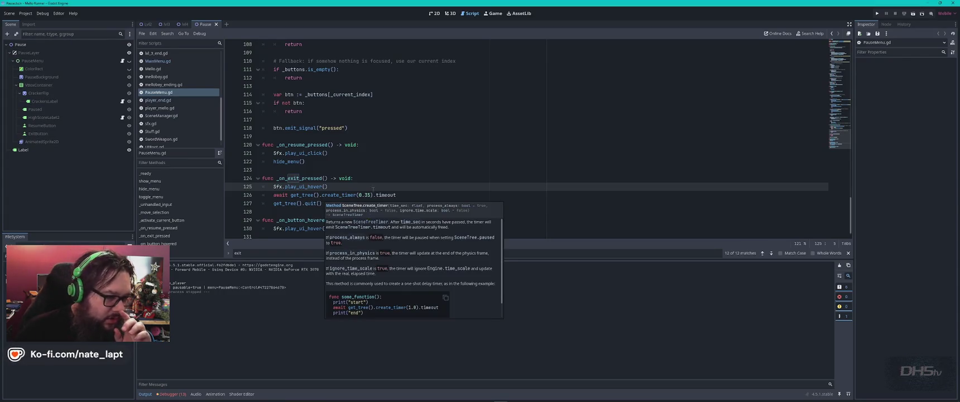
scroll(408, 208, down, 1)
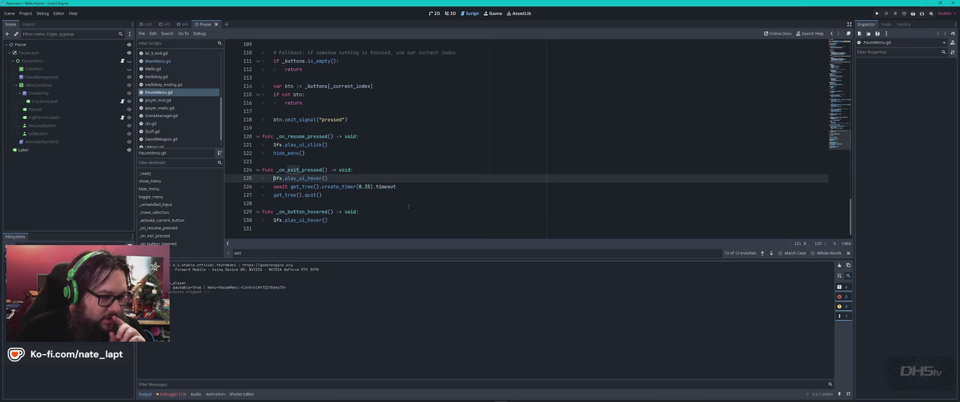
click(344, 220)
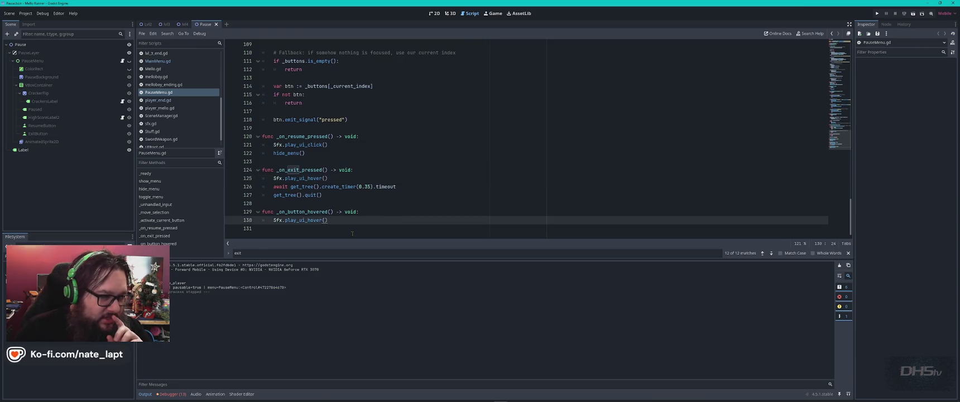
click(312, 154)
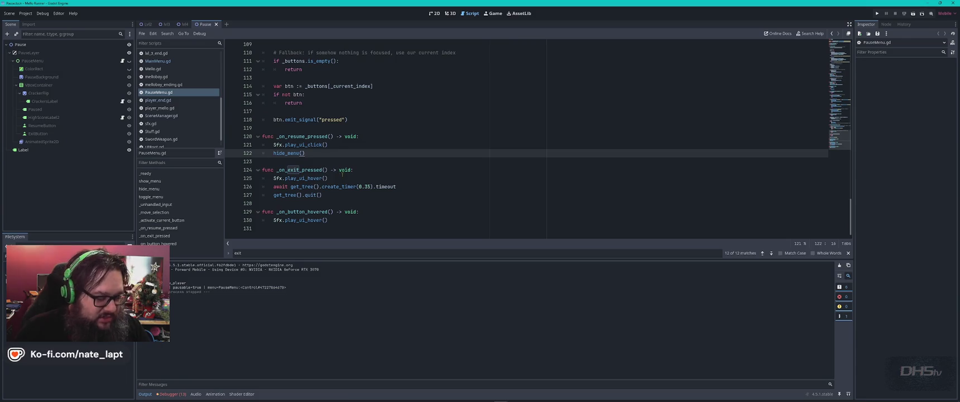
key(F5)
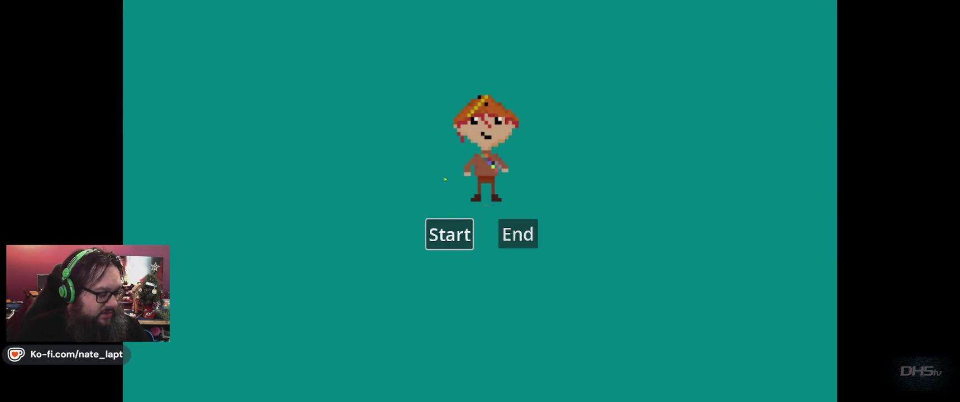
key(Escape)
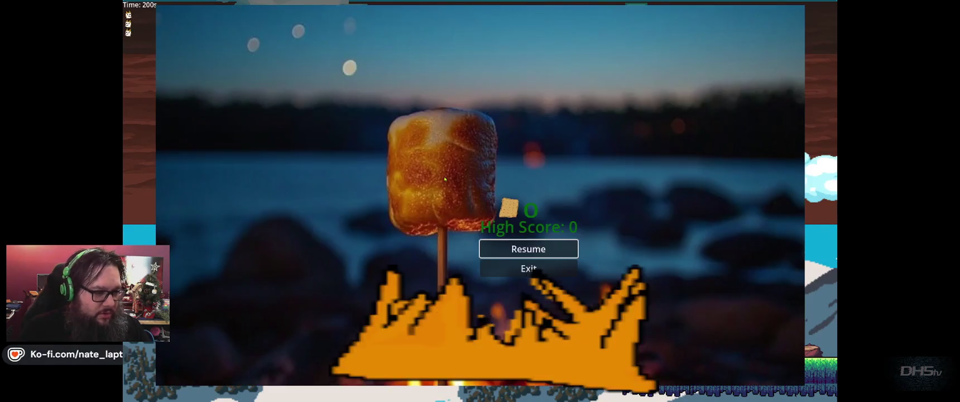
key(Down)
key(Up)
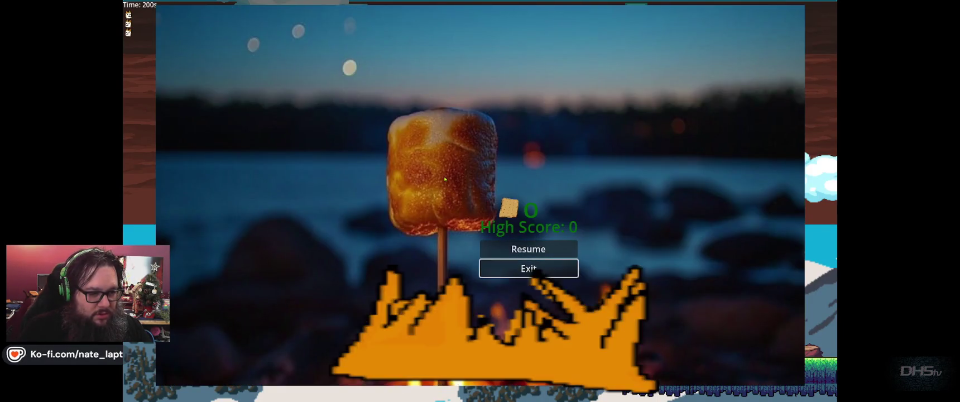
key(Return)
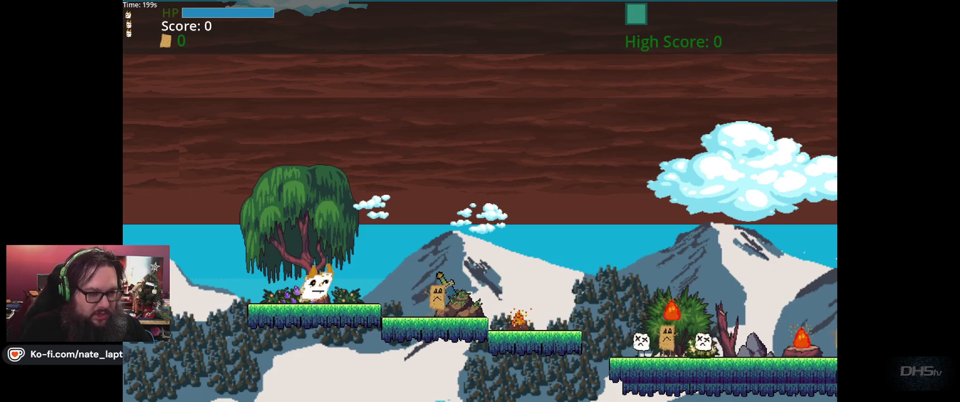
key(alt+F4)
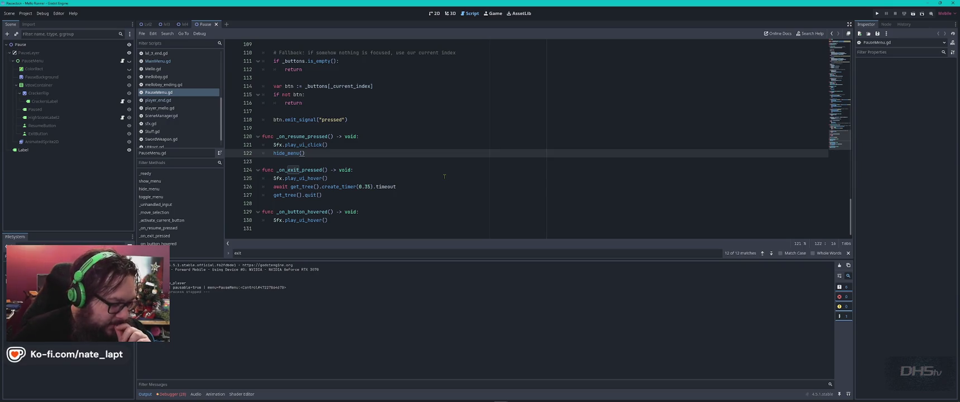
Step: Close the Pause scene and show the Lvl2 level in the 2D editor
click(406, 186)
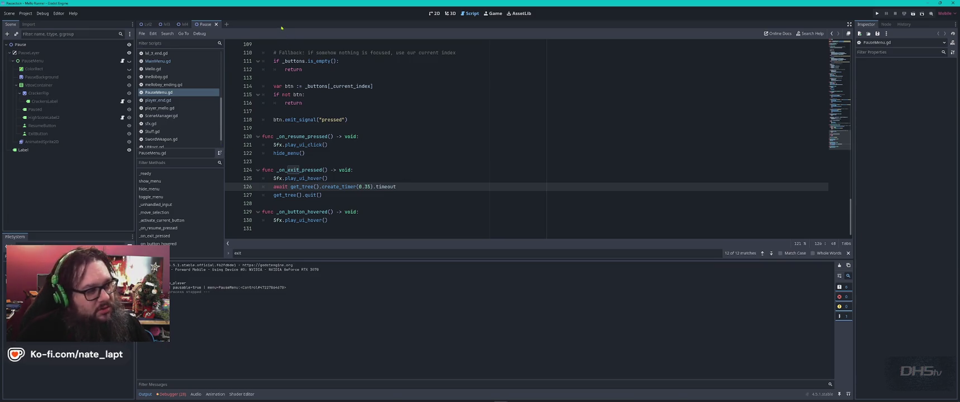
click(216, 24)
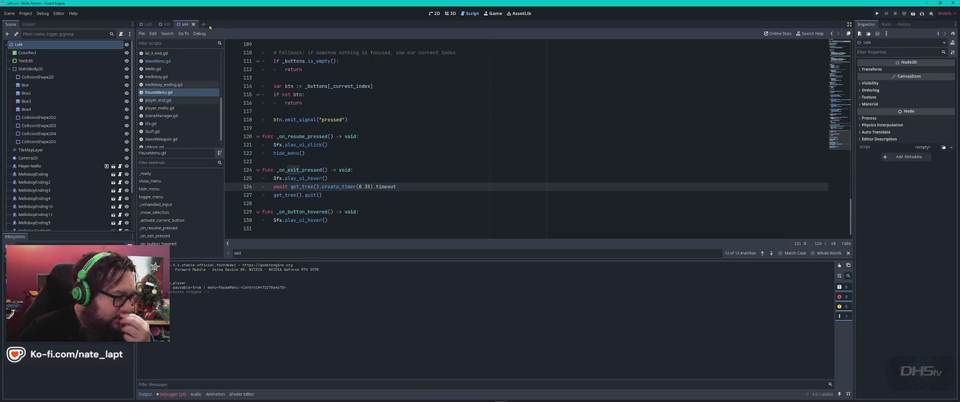
click(147, 25)
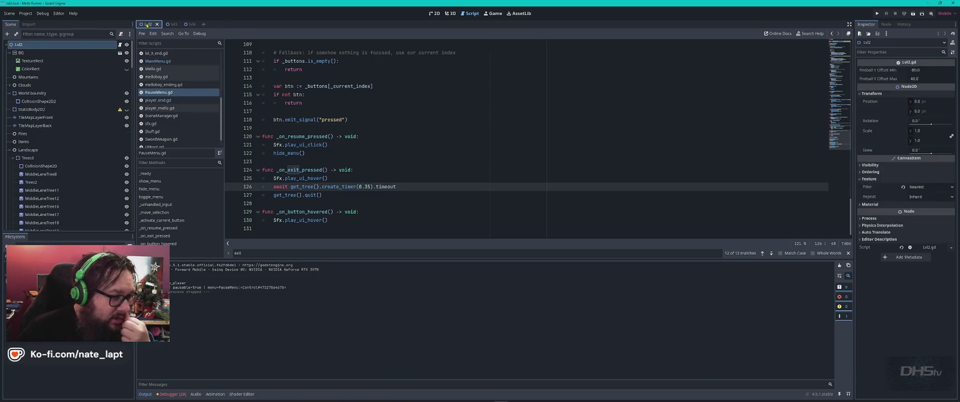
click(434, 13)
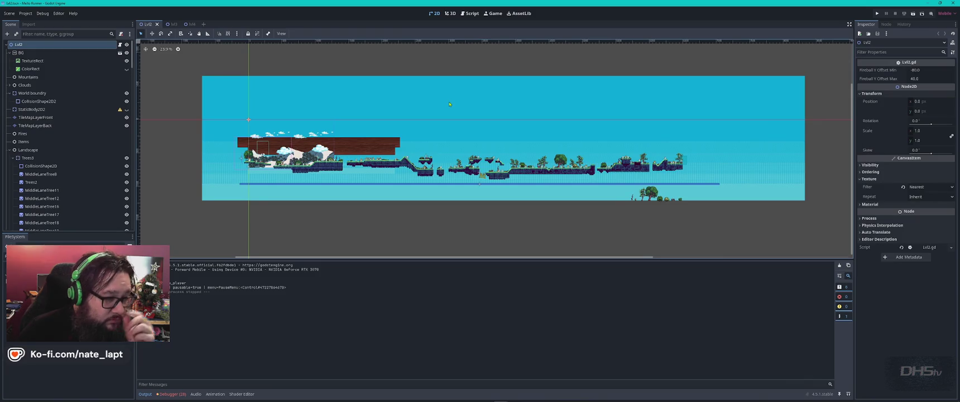
key(alt+Tab)
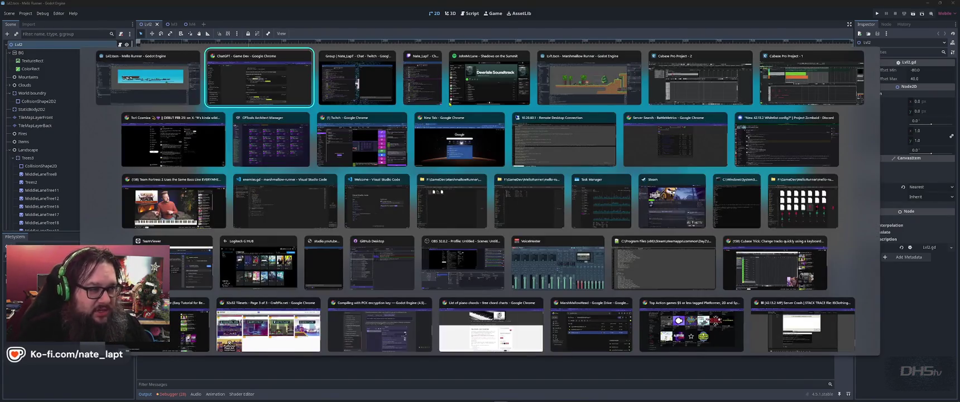
Step: Return to the Godot window, look around Lvl1, then open the Lvl2 level
key(alt+Tab)
key(alt+Tab)
key(alt+Tab)
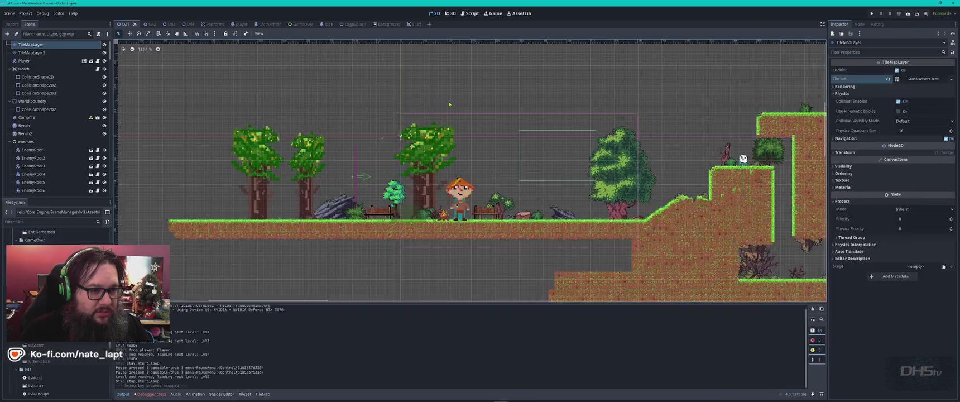
scroll(401, 179, down, 3)
scroll(401, 180, right, 5)
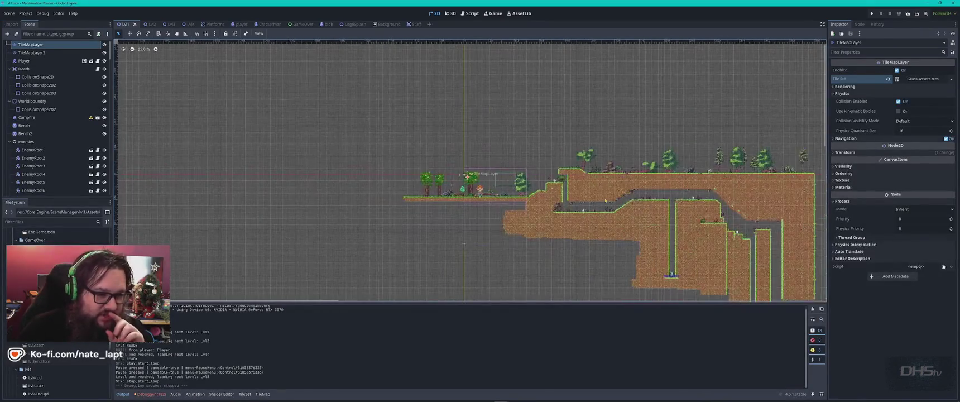
scroll(401, 179, up, 2)
scroll(367, 132, down, 2)
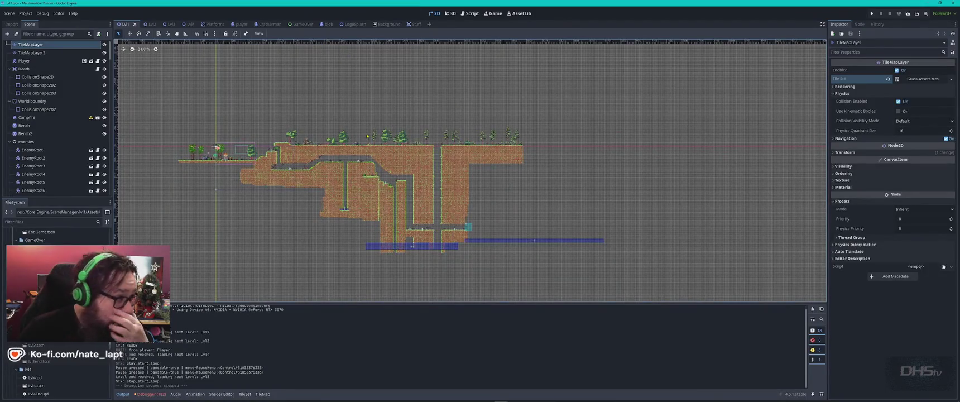
click(148, 24)
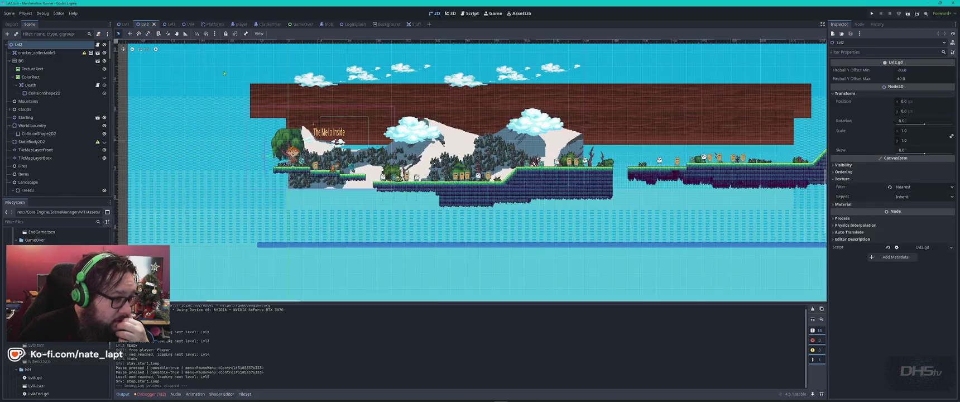
scroll(469, 141, right, 5)
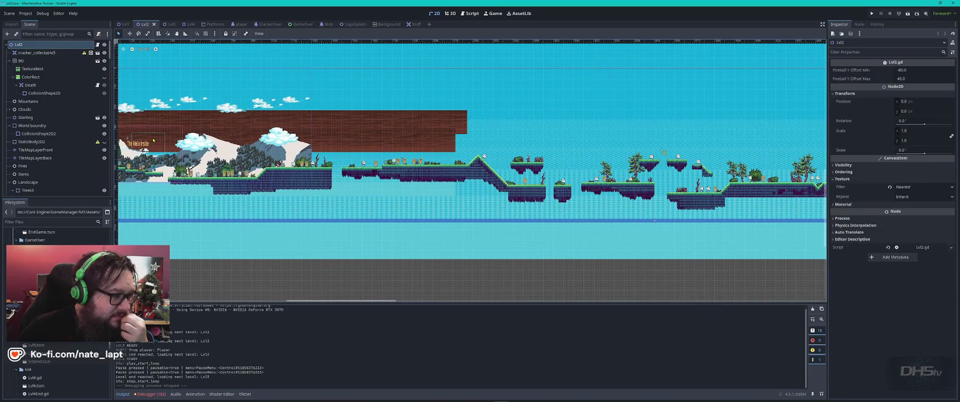
Step: Look over the Lvl3 and Lvl4 level scenes, ending back on Lvl3
click(168, 24)
scroll(441, 165, down, 5)
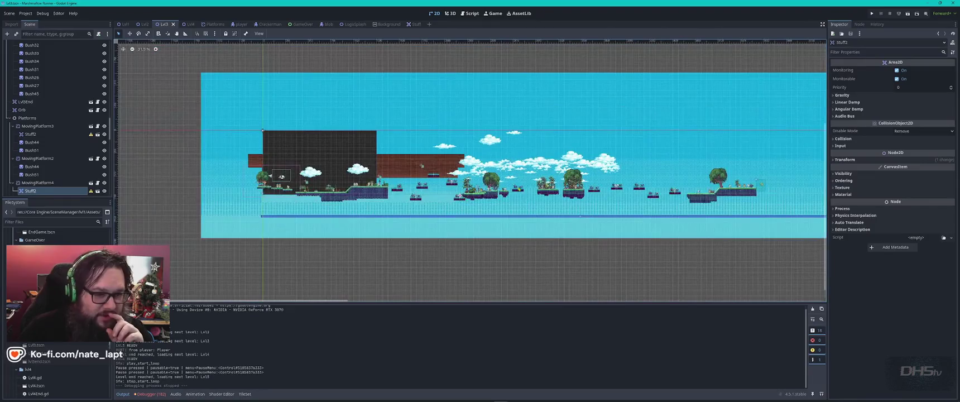
scroll(525, 187, up, 1)
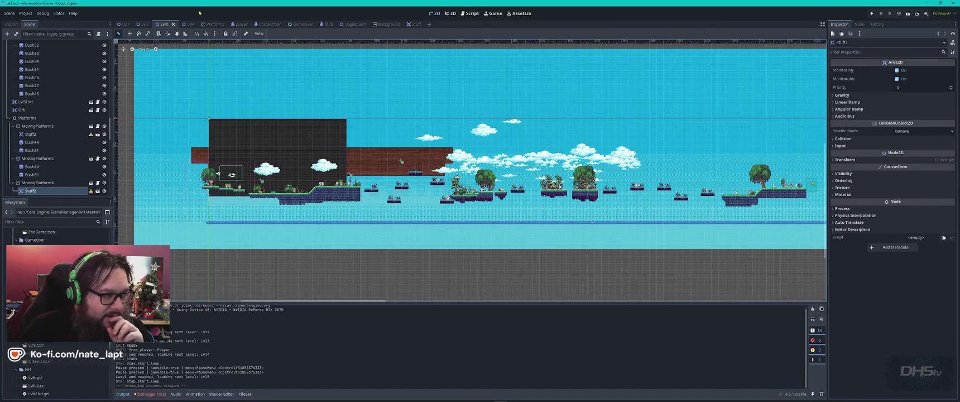
click(184, 24)
click(161, 24)
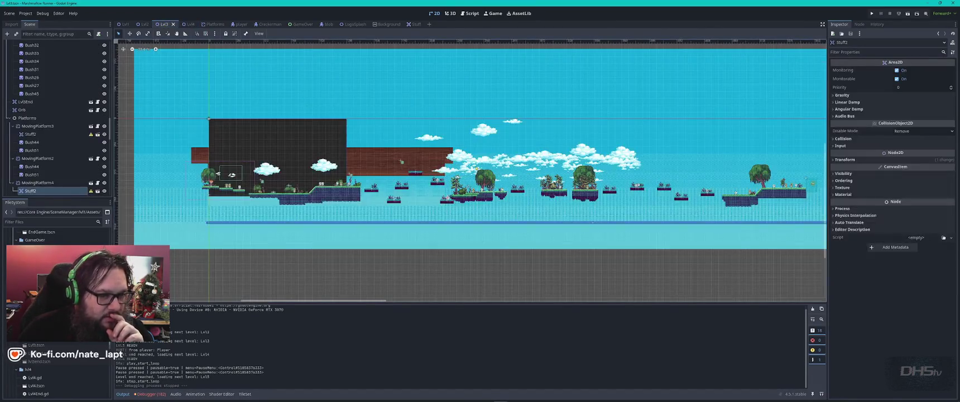
scroll(512, 151, right, 3)
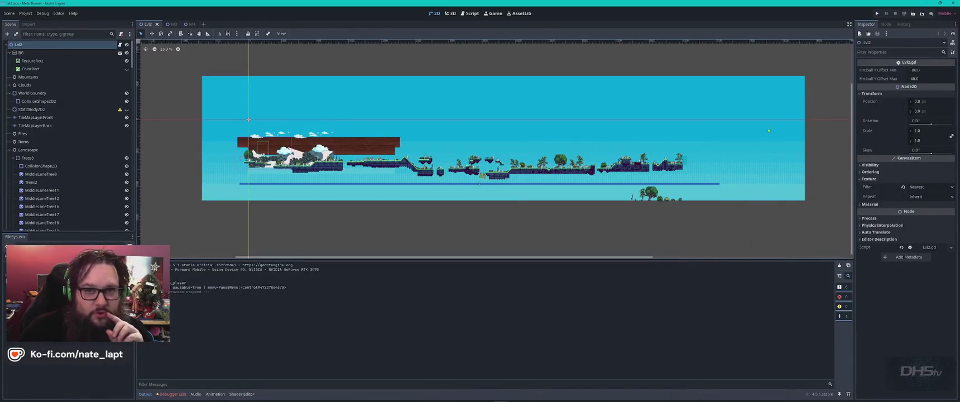
Step: Check the renderer dropdown, keep Mobile, then bring up the open-windows switcher
click(944, 13)
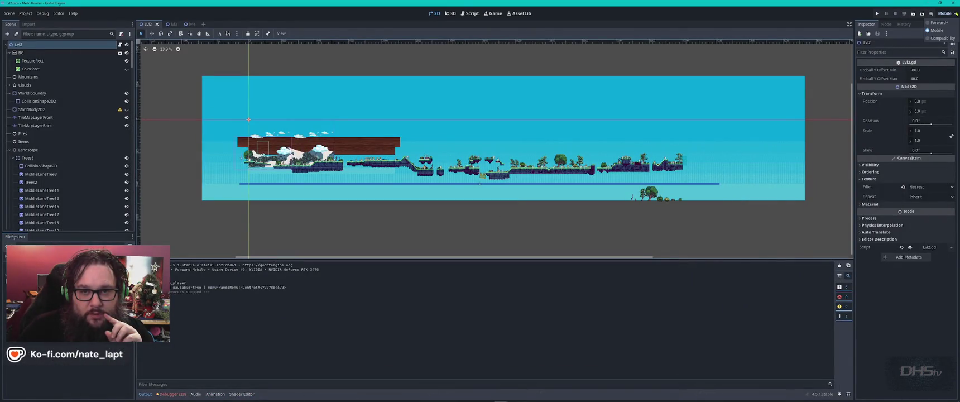
click(945, 16)
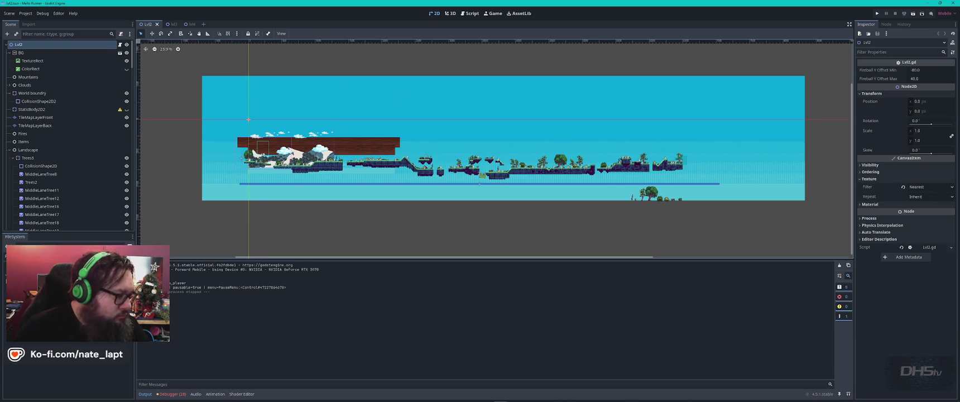
key(alt+Tab)
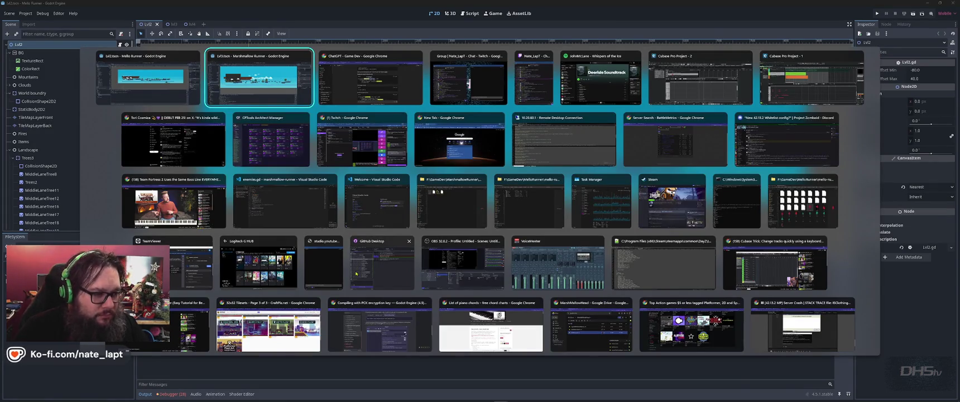
Step: Cycle through the assets, Trees and Tilemaps Explorer windows, ending on Tilemaps
click(458, 206)
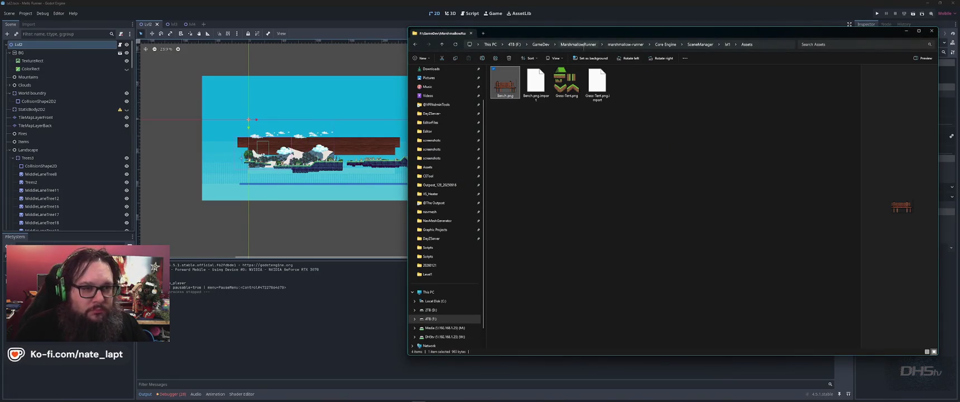
key(alt+Tab)
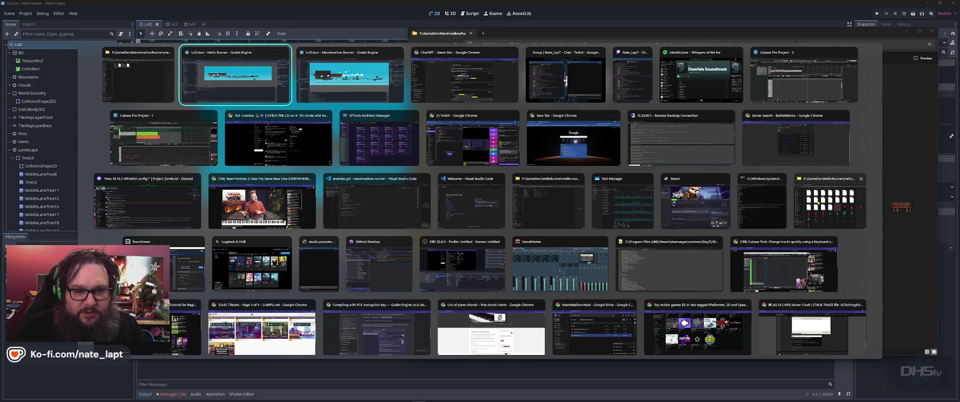
click(830, 204)
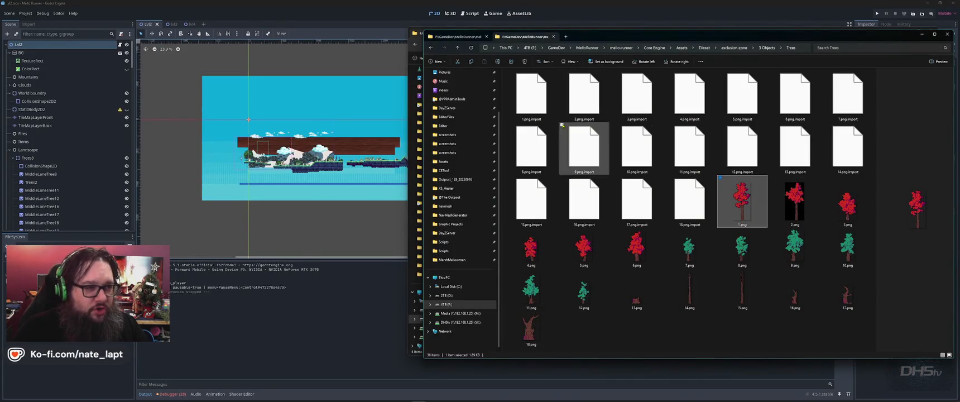
key(alt+Tab)
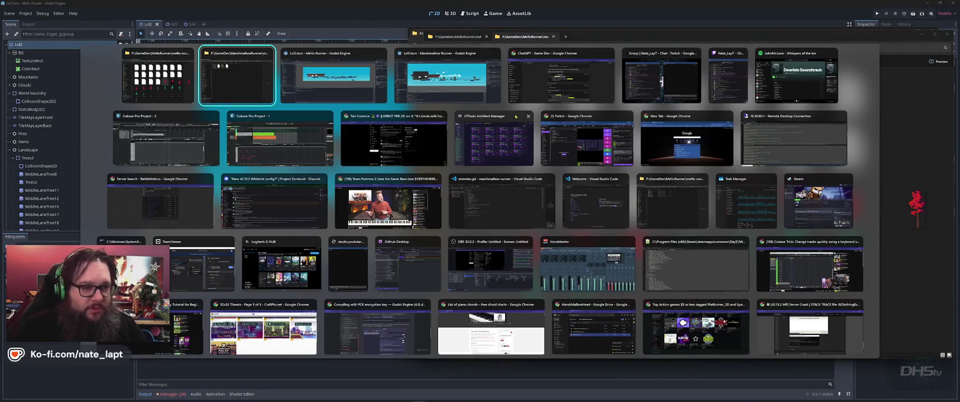
click(672, 201)
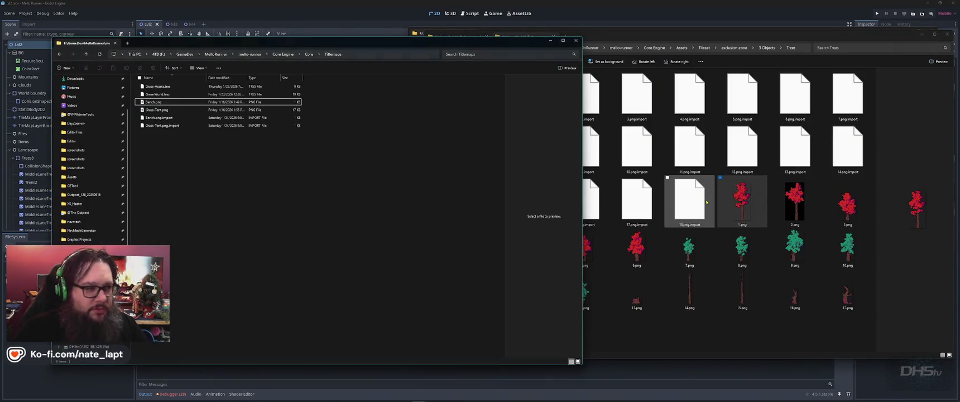
Step: Browse Core Engine > SceneManager > Levels > Lvl1, select Lvl1.tscn, and return to Godot
click(308, 54)
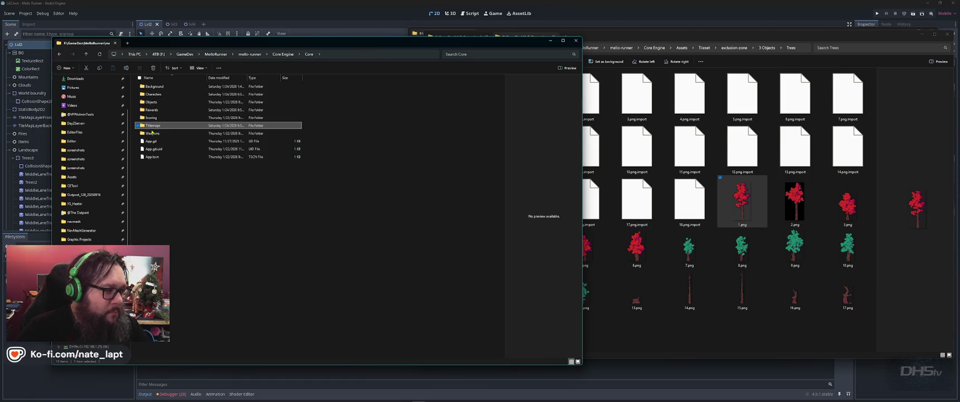
click(277, 55)
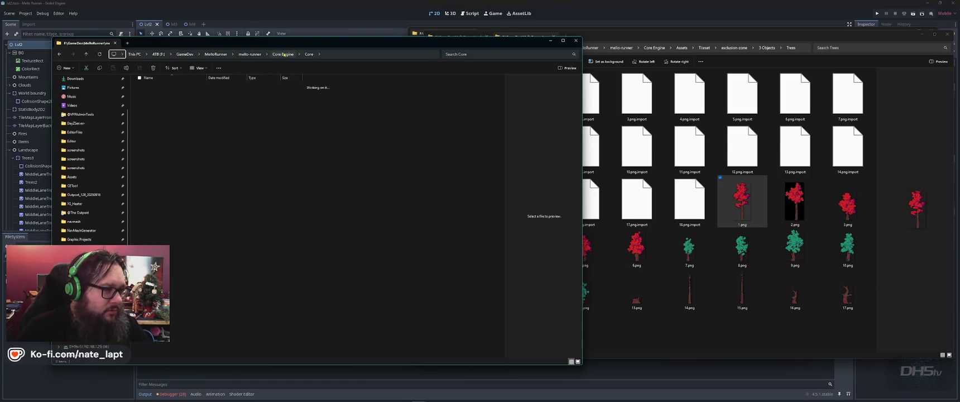
double_click(157, 118)
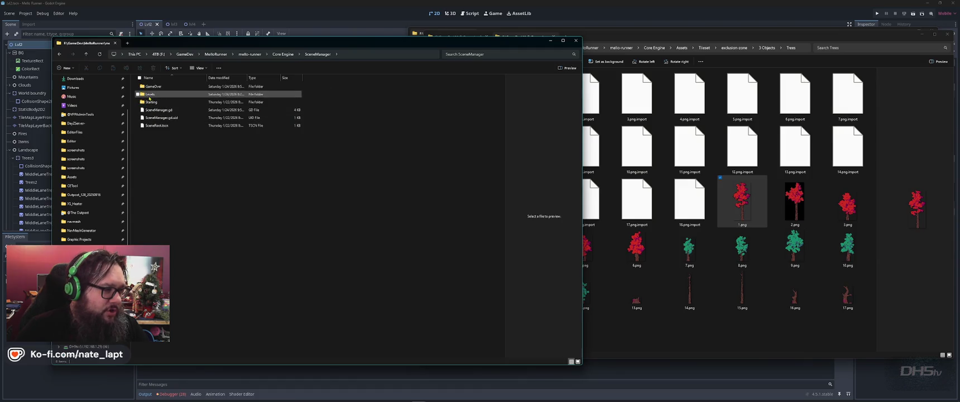
double_click(150, 87)
double_click(149, 87)
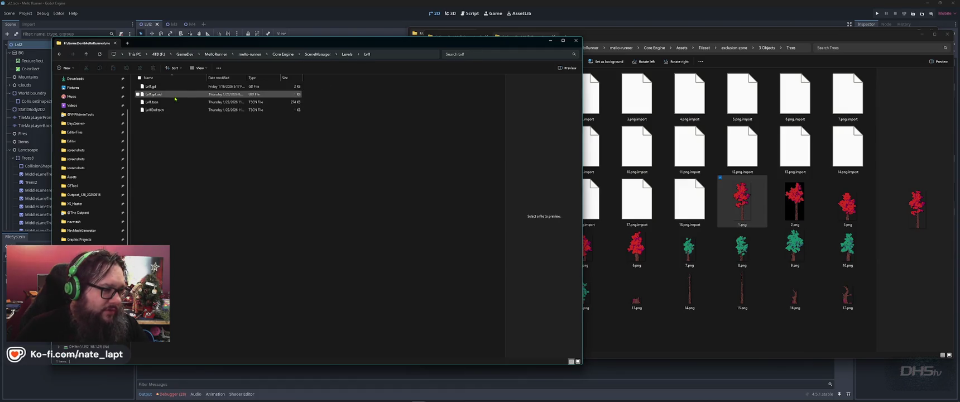
click(152, 103)
click(236, 34)
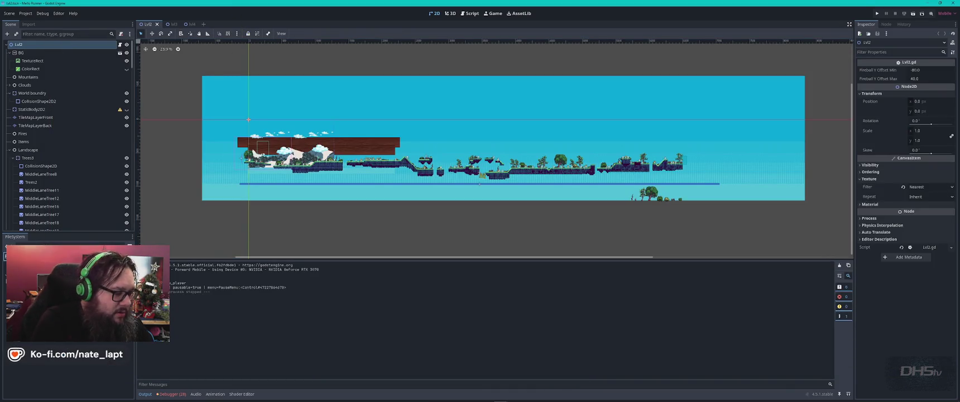
Step: Review lvl1.tscn's missing Bench.png dependency, open the level anyway, and dismiss the error report
key(alt+Tab)
key(alt+Tab)
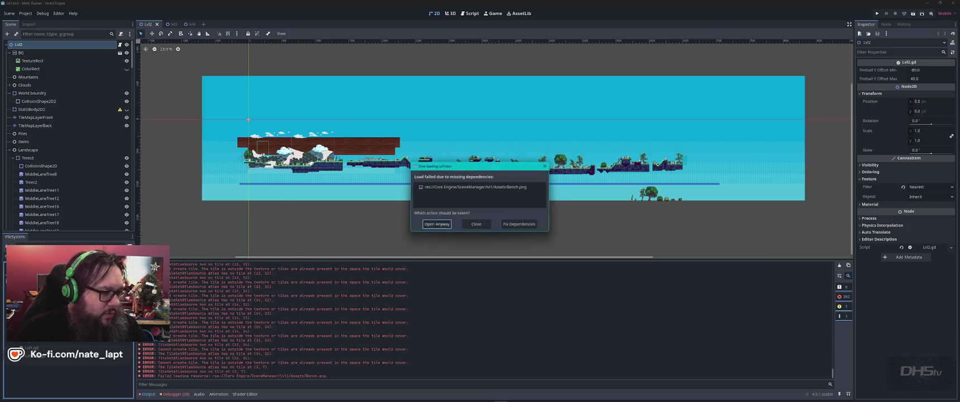
click(519, 223)
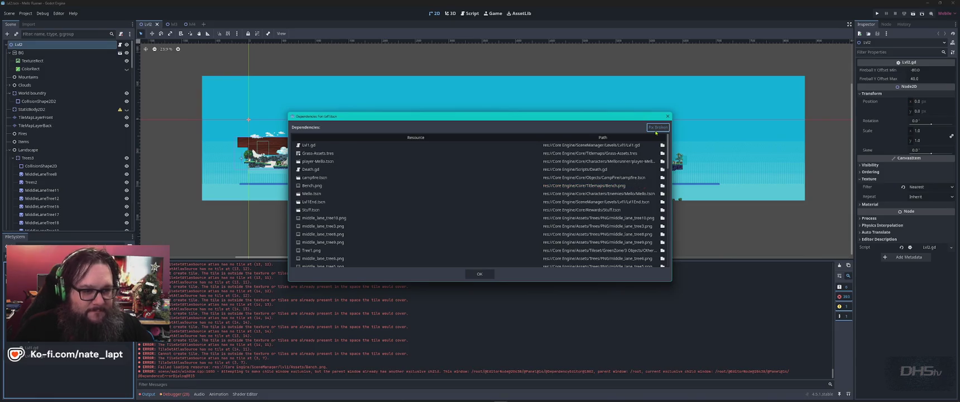
scroll(514, 223, down, 5)
scroll(514, 224, down, 5)
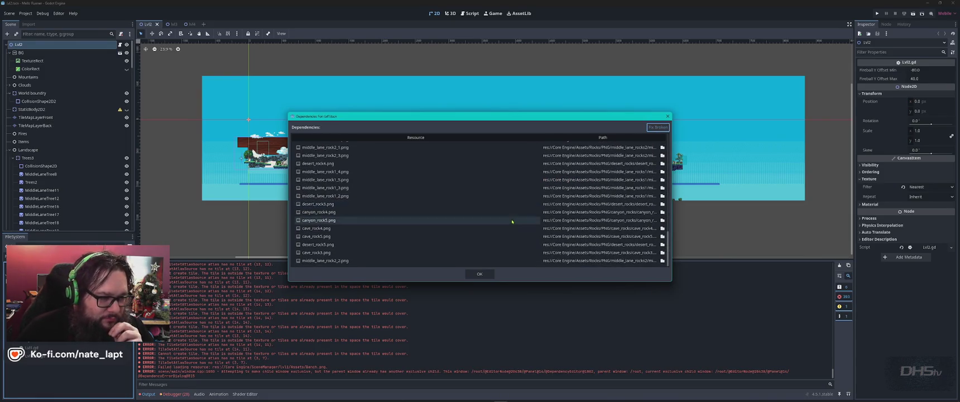
click(479, 274)
click(436, 225)
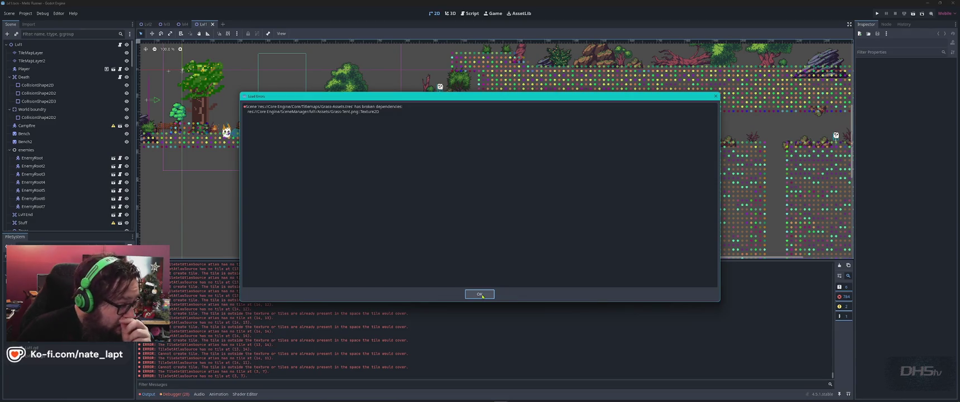
click(482, 295)
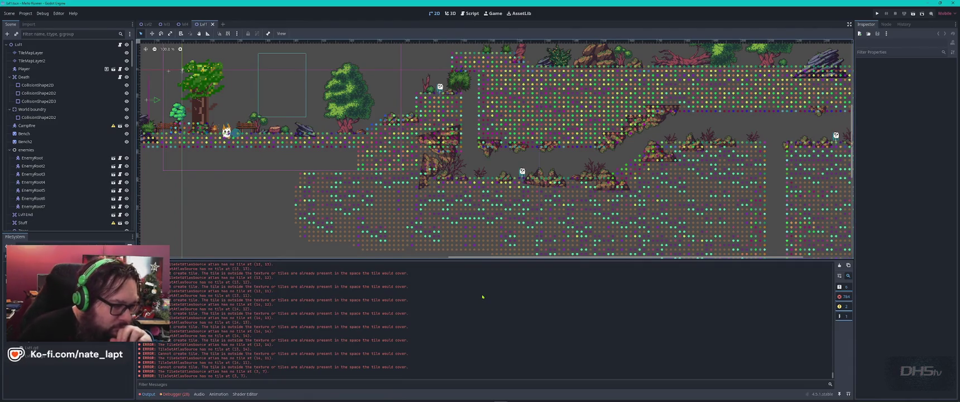
Step: Zoom the Lvl1 canvas out and back in over the dot tiles, then select the TileMapLayer
scroll(446, 149, down, 8)
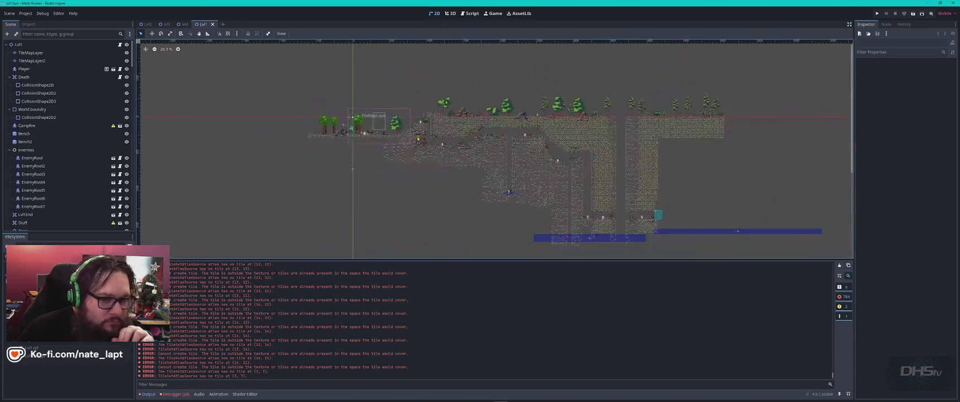
scroll(446, 150, up, 6)
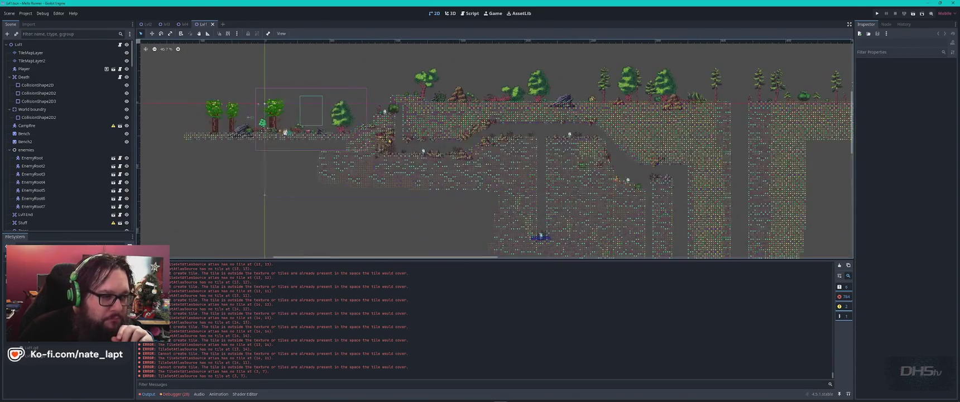
scroll(367, 137, up, 6)
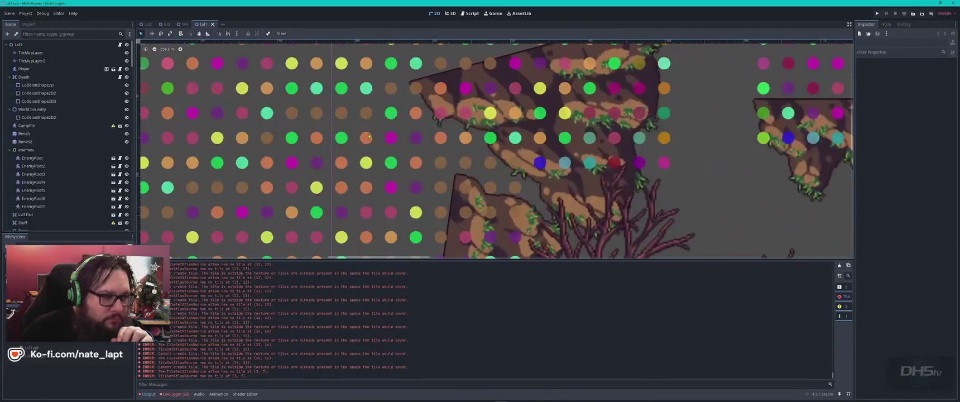
click(365, 141)
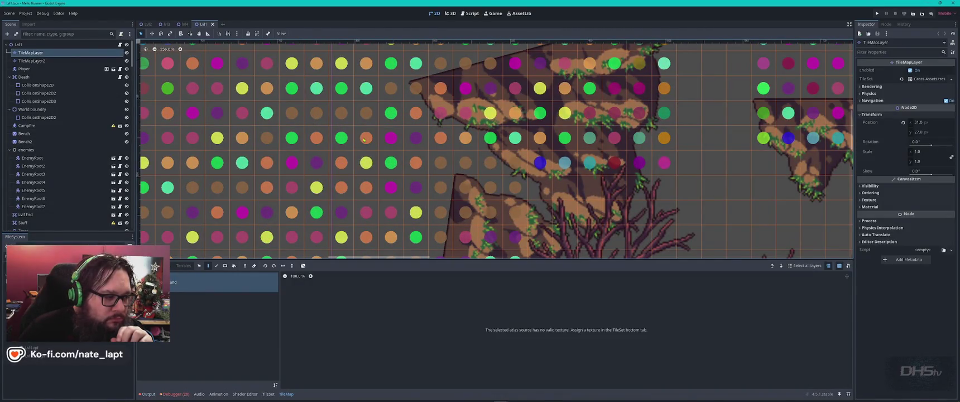
Step: Jump from the Debugger's move_down InputMap error to line 73 of PauseMenu.gd
scroll(364, 139, down, 3)
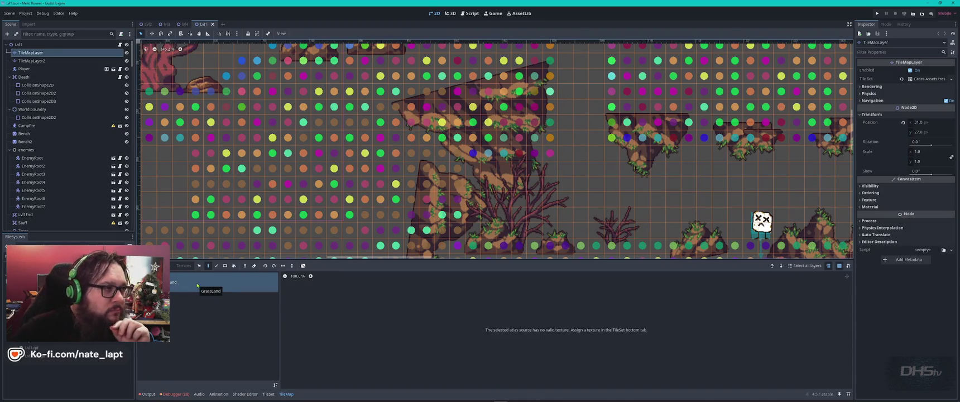
click(175, 394)
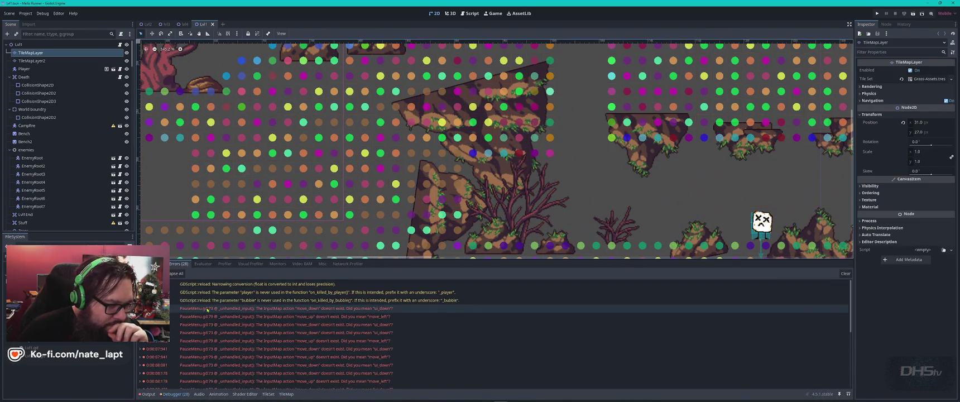
mouse_move(208, 310)
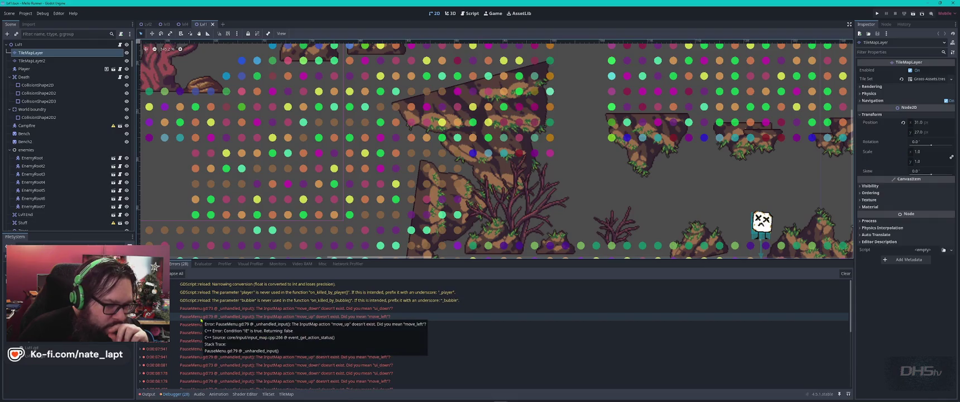
mouse_move(288, 310)
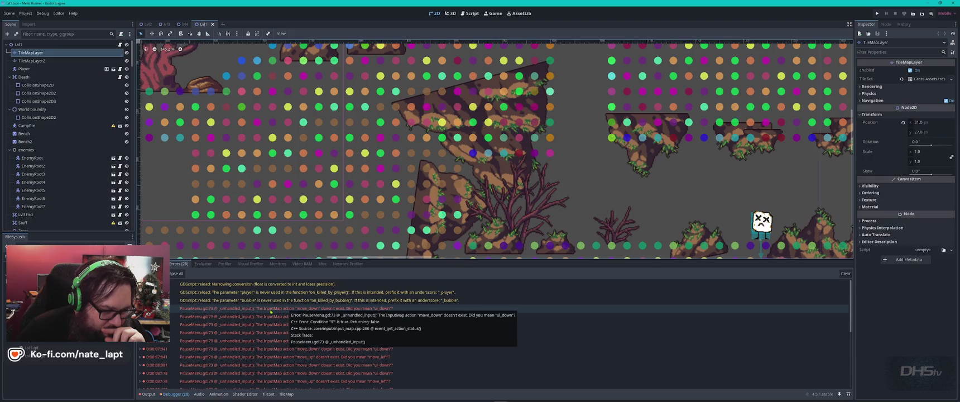
double_click(271, 310)
mouse_move(271, 312)
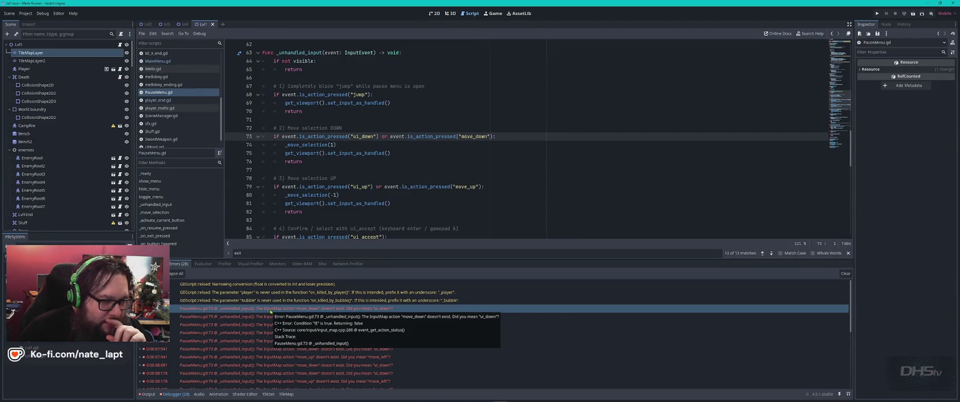
click(42, 13)
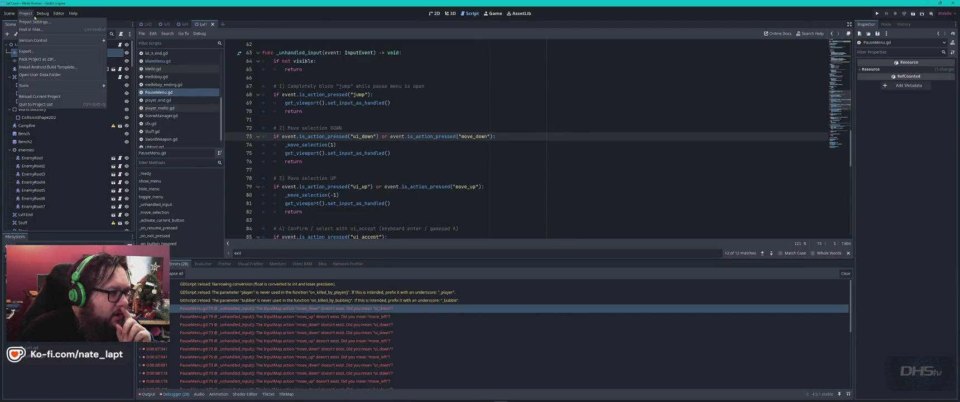
Step: Filter the Input Map by 'move' with built-in actions shown, then switch to the Trees folder
click(34, 22)
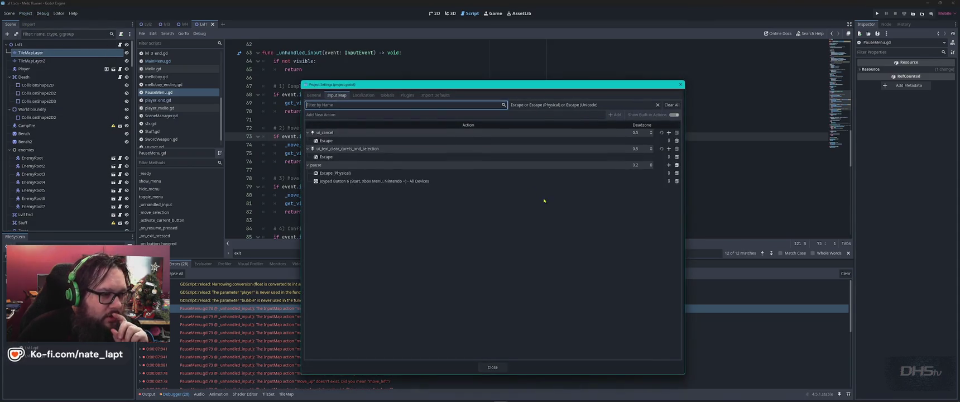
click(672, 105)
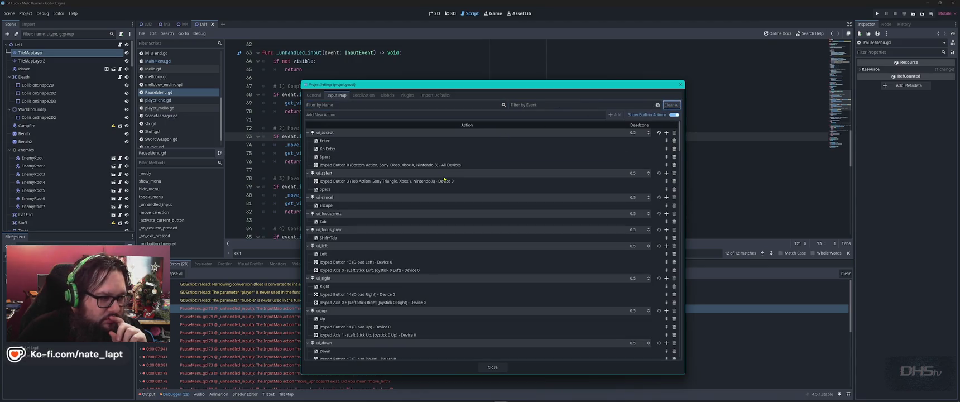
mouse_move(447, 90)
mouse_down()
mouse_move(680, 55)
mouse_move(604, 63)
mouse_up()
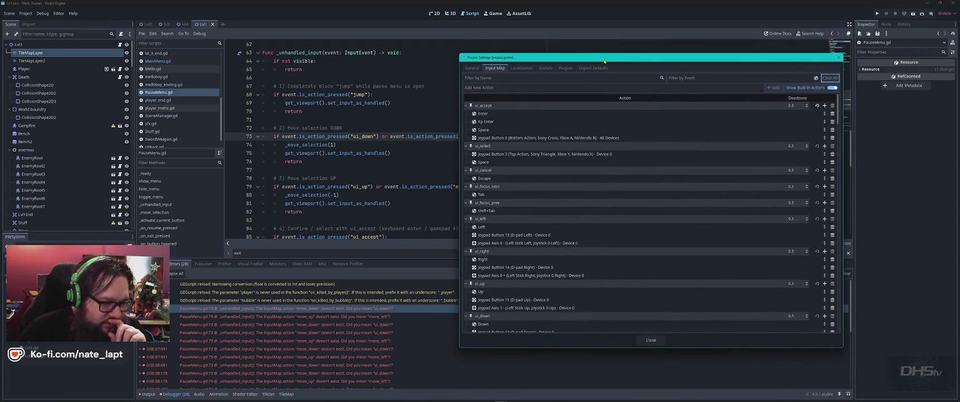
click(518, 78)
text(move)
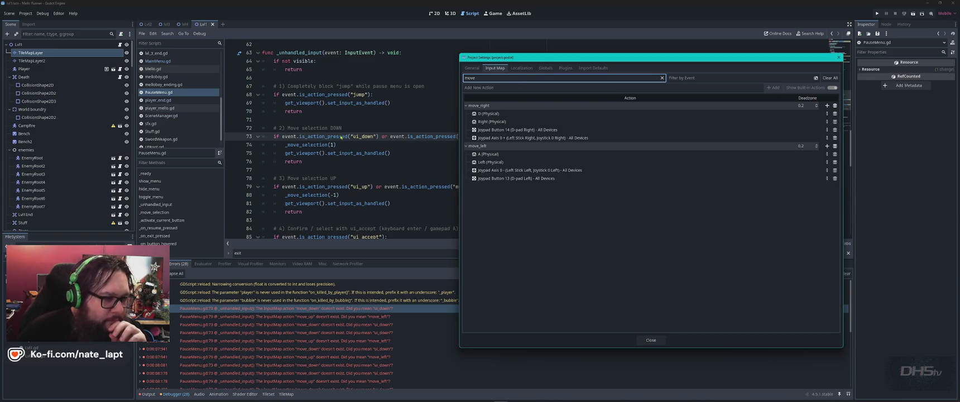
mouse_move(548, 122)
mouse_down()
mouse_move(712, 125)
mouse_move(597, 92)
mouse_up()
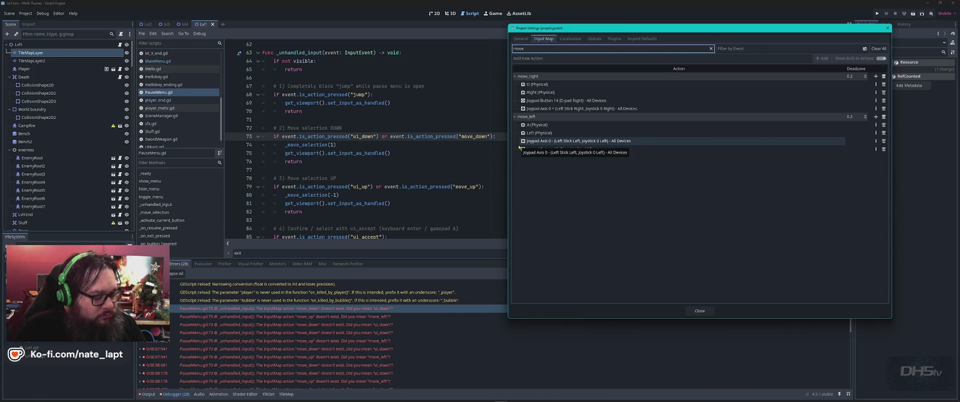
key(alt+Tab)
key(alt+Tab)
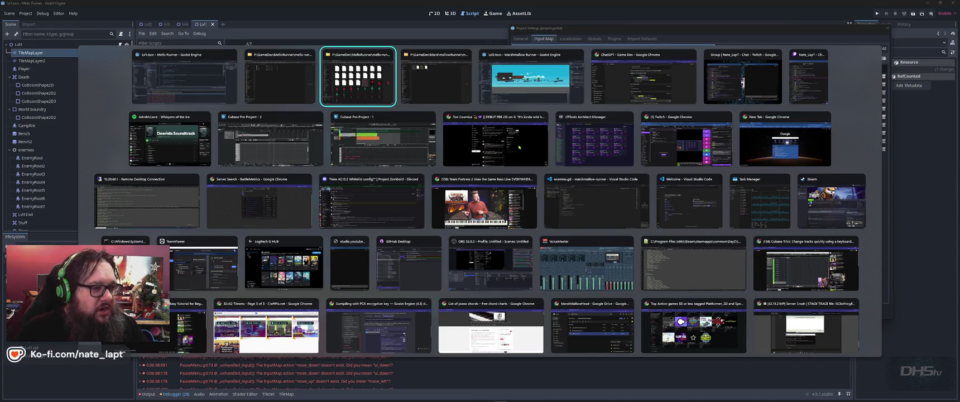
key(alt)
Step: Read the whitelist config thread in Discord, then switch back to the Godot editor
key(super)
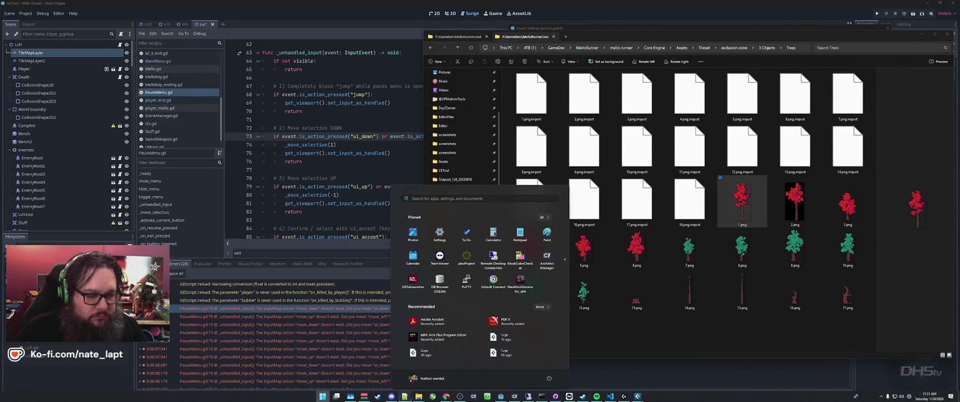
click(391, 396)
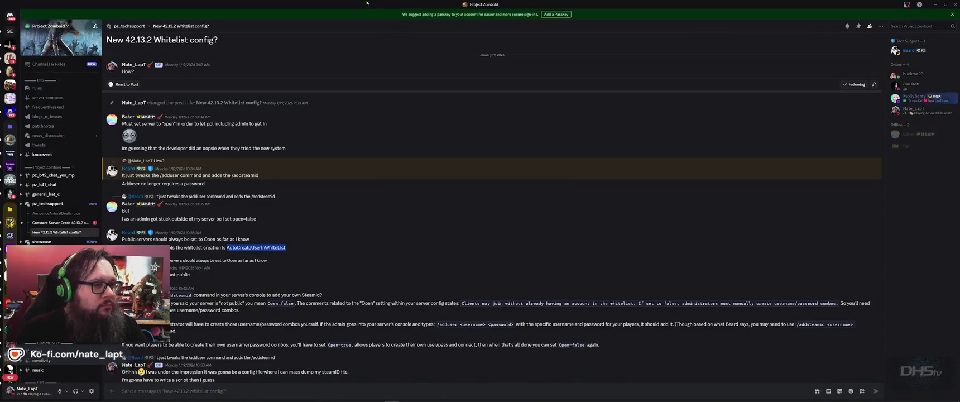
key(alt+Tab)
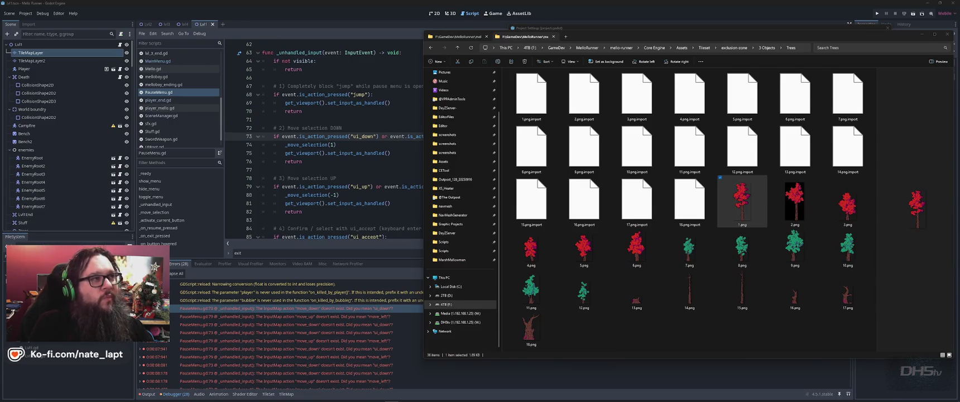
key(alt+Tab)
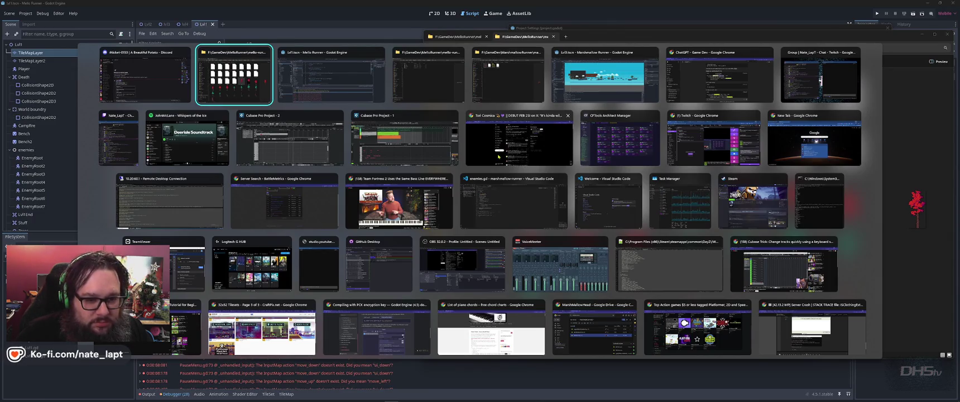
Step: Choose the Chrome window showing the 42.13.2 server-crash forum thread
click(801, 336)
Step: Reload the server-crash topic and scroll through its debug logs and stacktrace
click(370, 18)
key(Return)
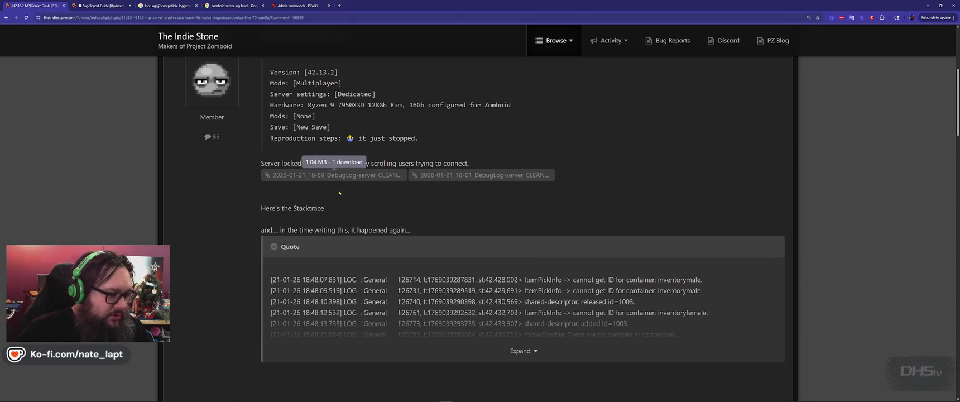
scroll(367, 203, down, 15)
scroll(367, 204, down, 10)
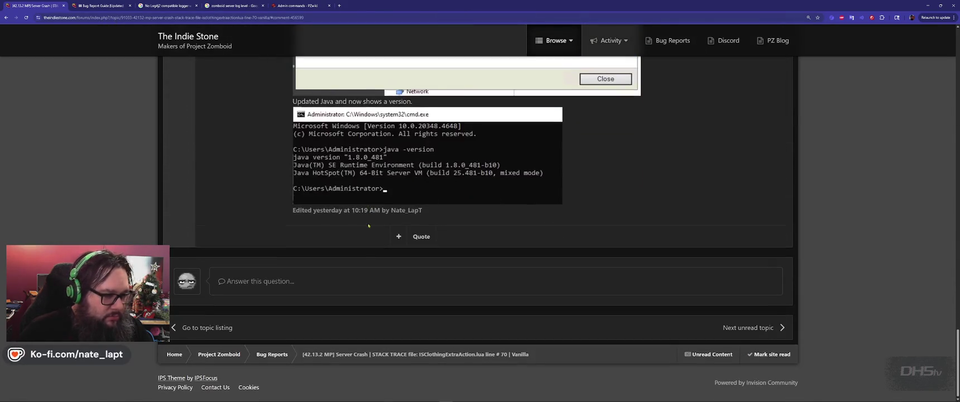
scroll(275, 221, up, 20)
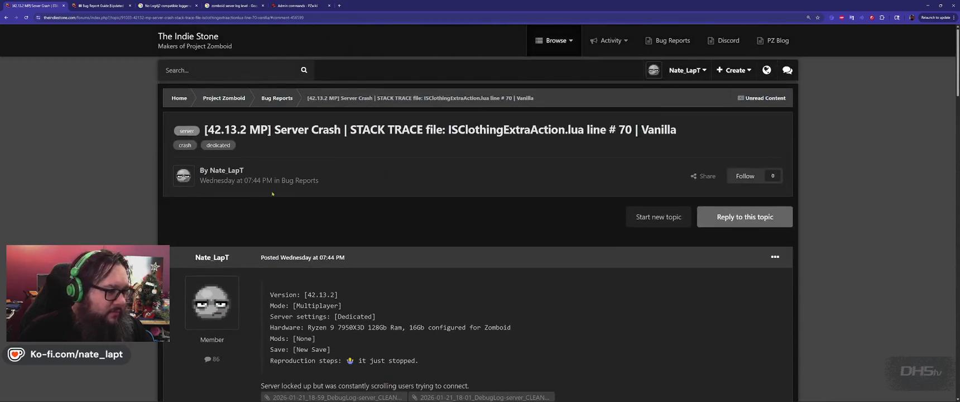
Step: Go up to the Bug Reports forum listing and close the loading x.com tab
click(281, 99)
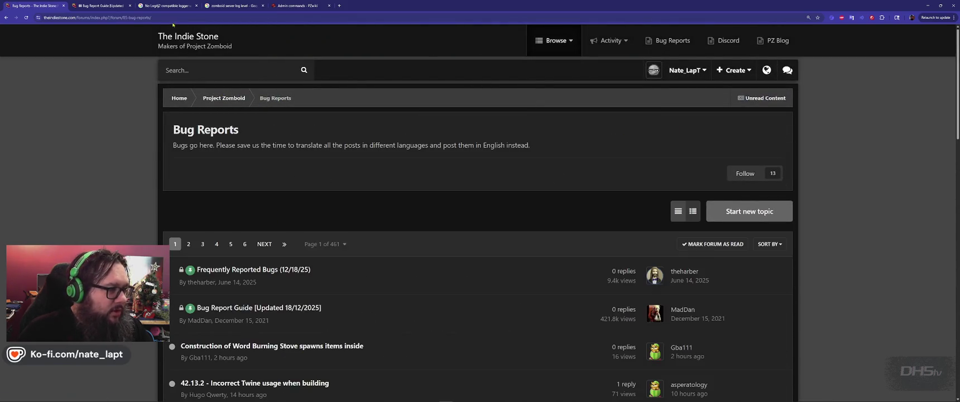
click(172, 19)
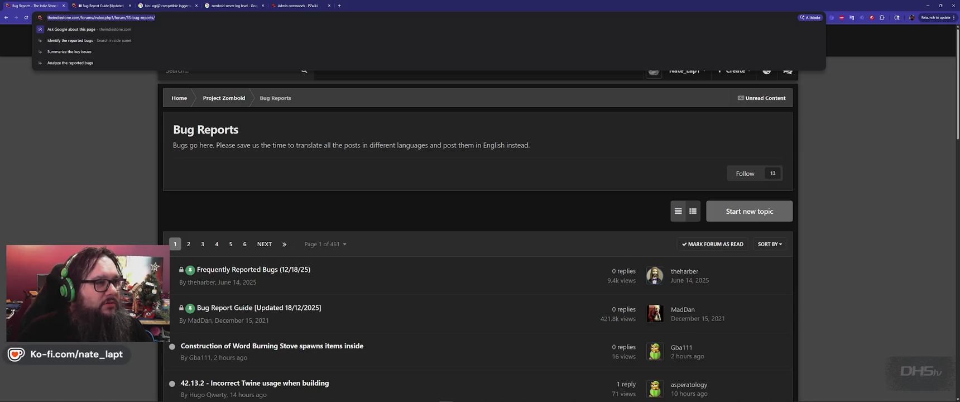
key(Escape)
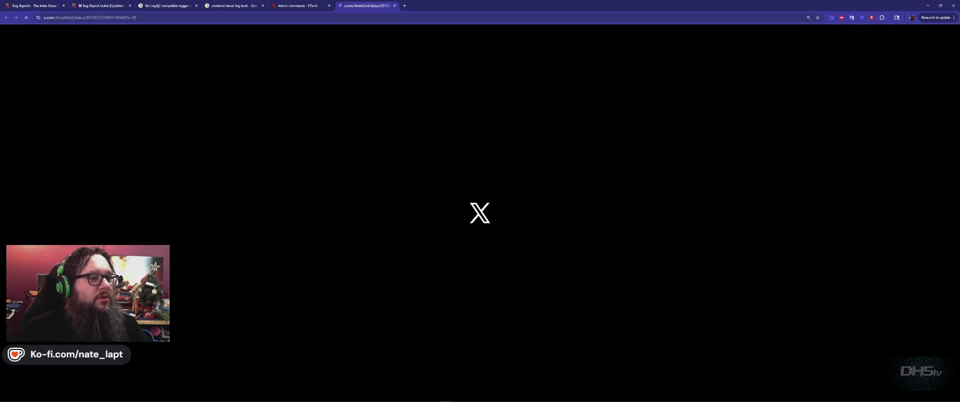
key(ctrl+w)
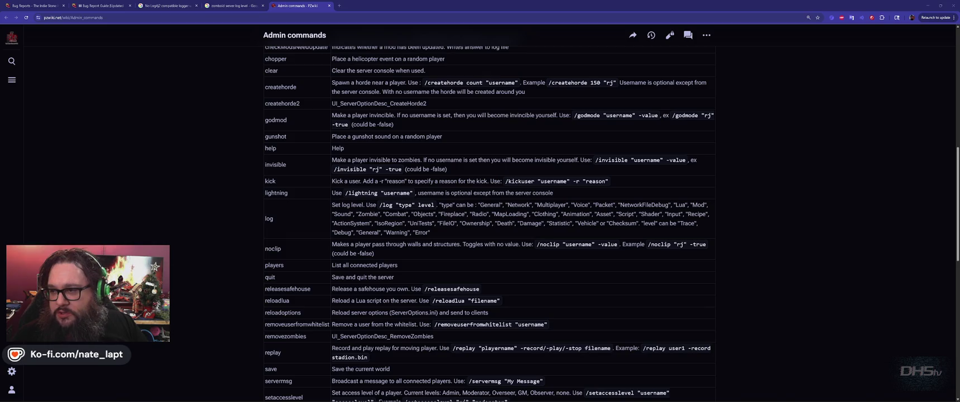
key(super)
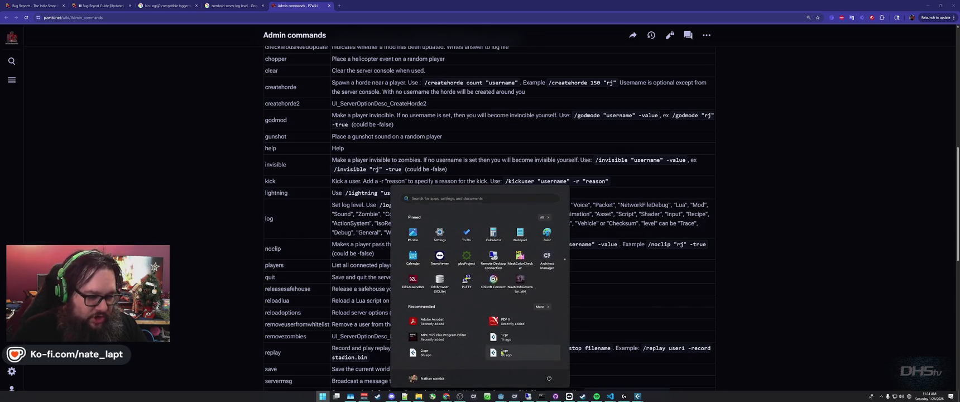
Step: Move the Deerisle Soundtrack playback to DHSTV-LAPTOP and minimize Spotify
click(596, 397)
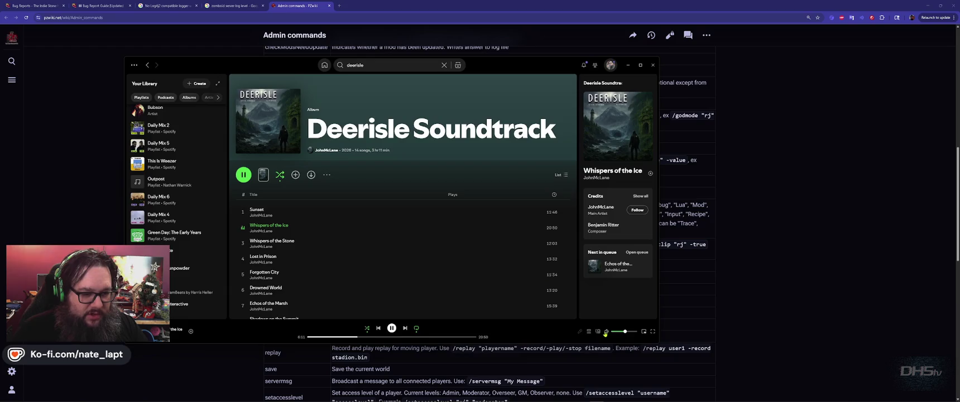
click(598, 332)
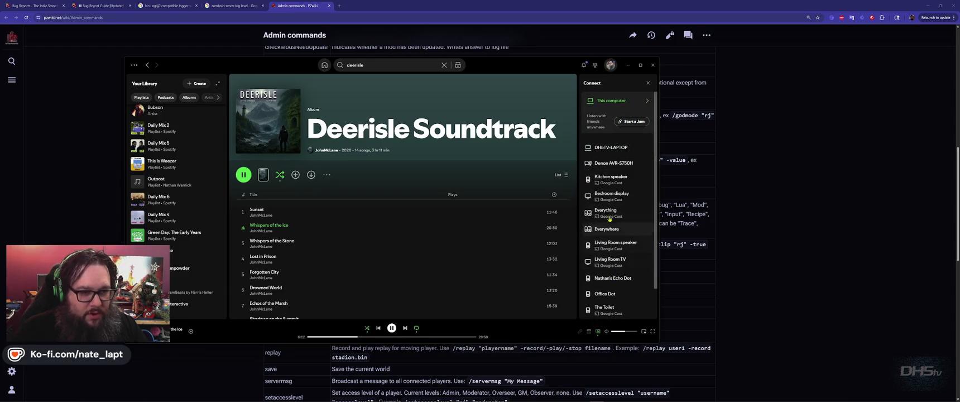
click(616, 146)
click(629, 65)
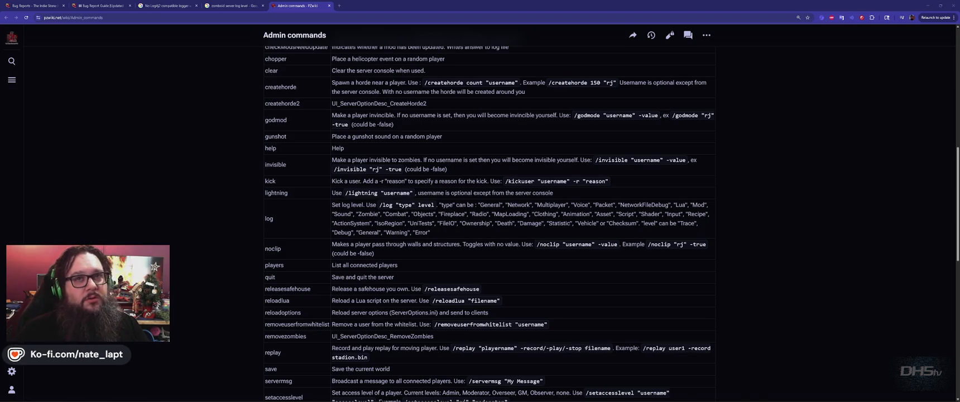
key(alt+Tab)
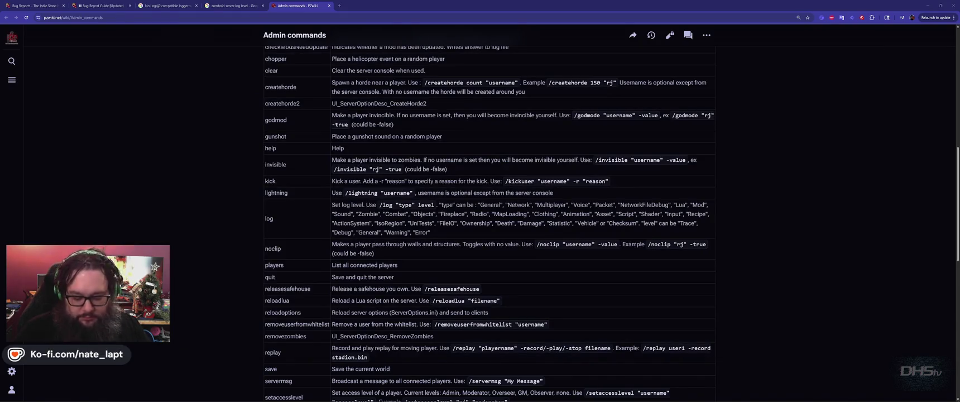
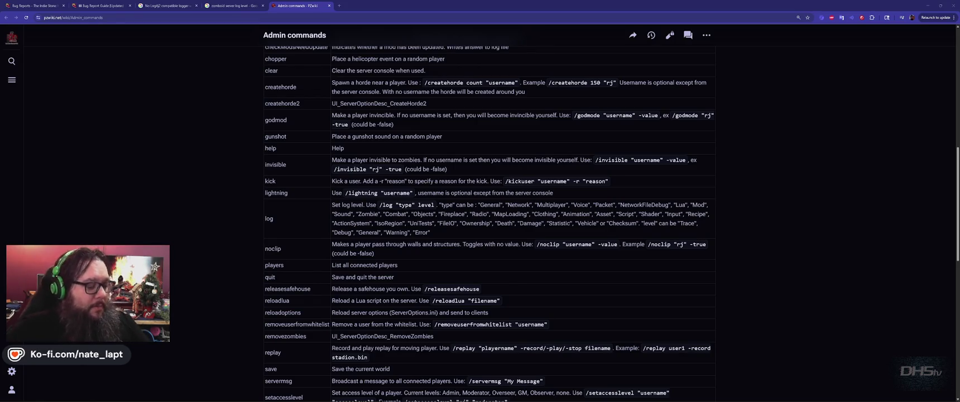
Step: Switch from the PZwiki admin commands page back to the Godot 'Mello Runner' editor
key(alt+Tab)
key(alt+Tab)
key(alt+Tab)
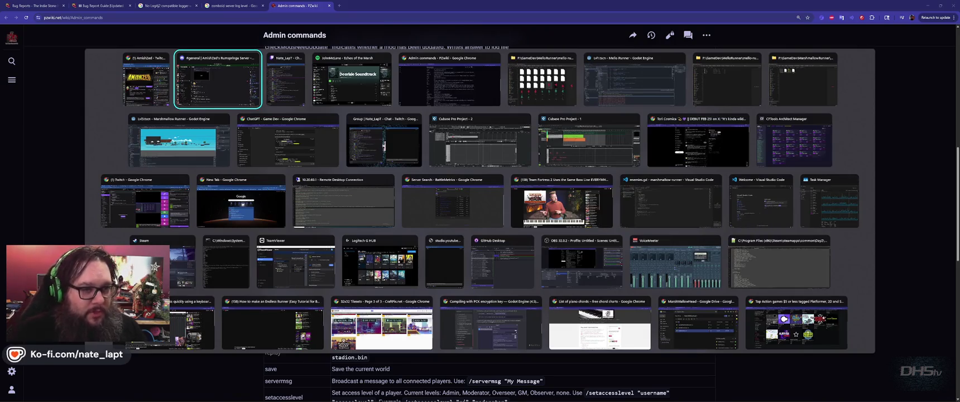
key(alt+Tab)
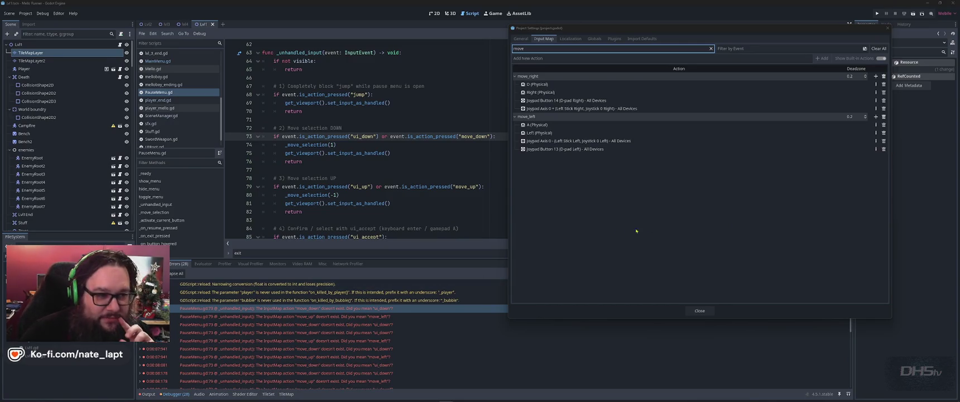
click(704, 310)
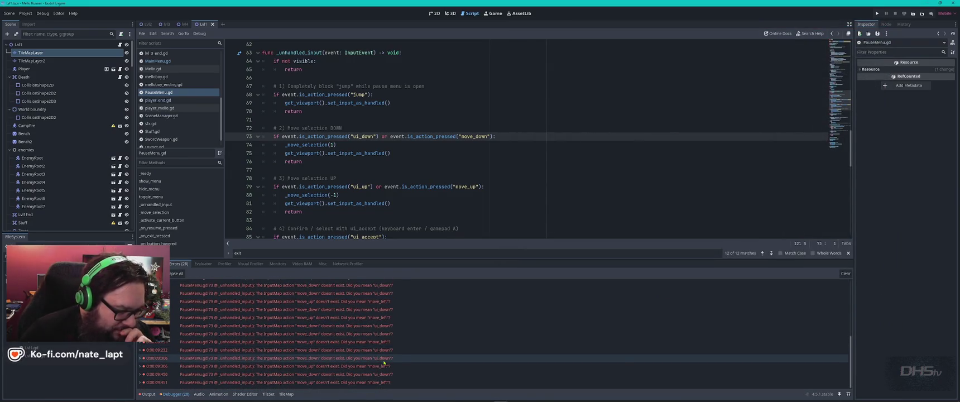
scroll(437, 346, up, 3)
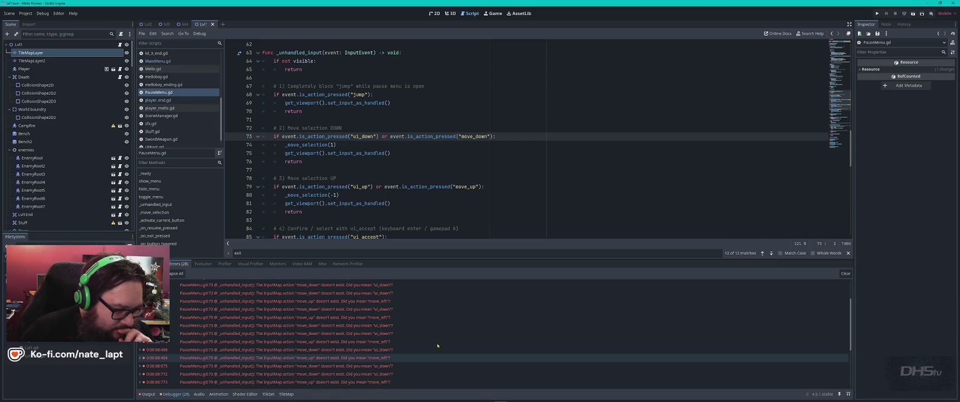
scroll(324, 317, down, 3)
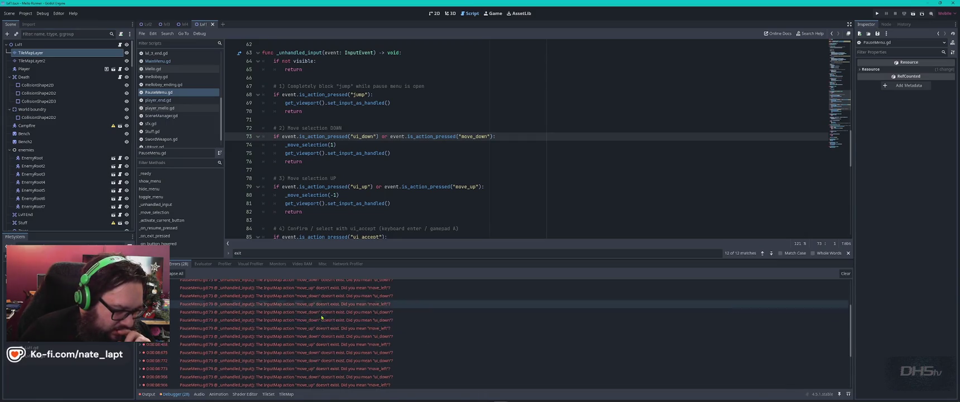
scroll(324, 317, up, 3)
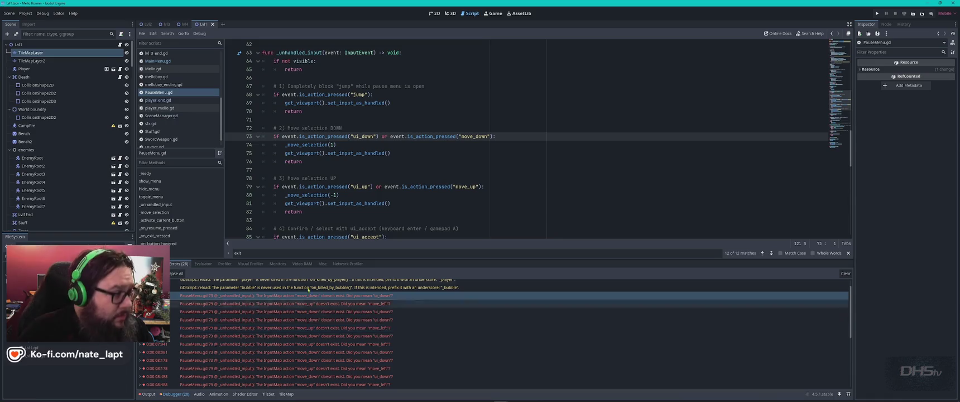
click(25, 13)
click(35, 21)
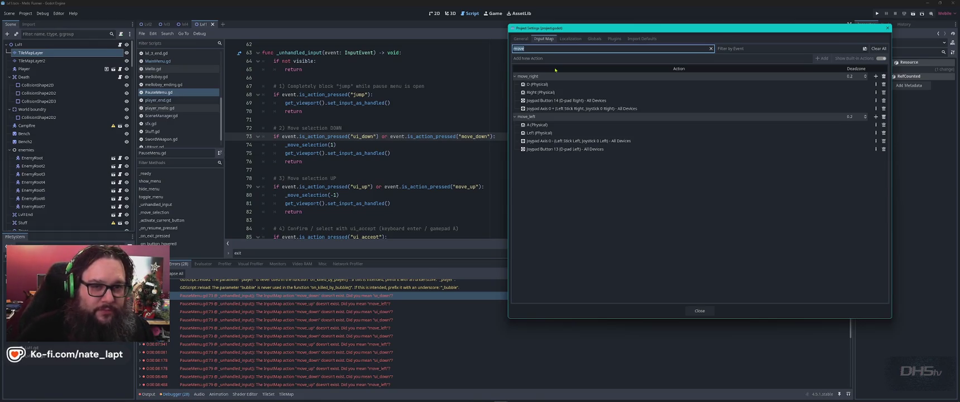
click(770, 49)
Step: Clear the name filter and filter Input Map events by W, then Up, revealing ui_up and ui_text_caret_up
key(w)
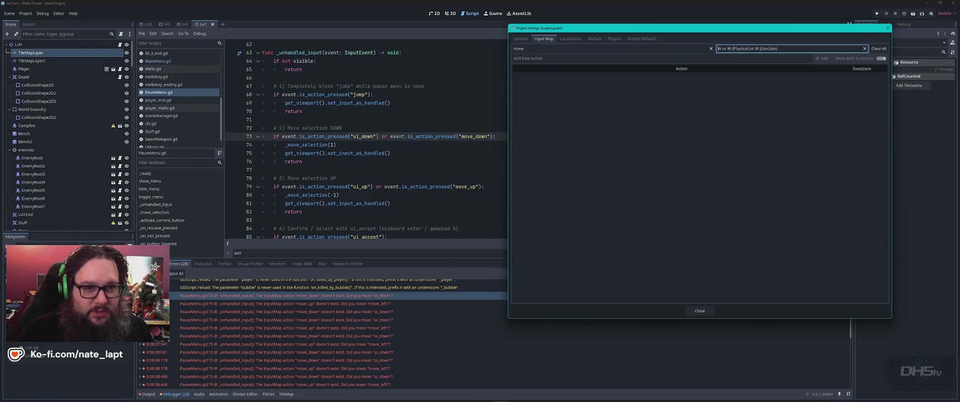
click(710, 49)
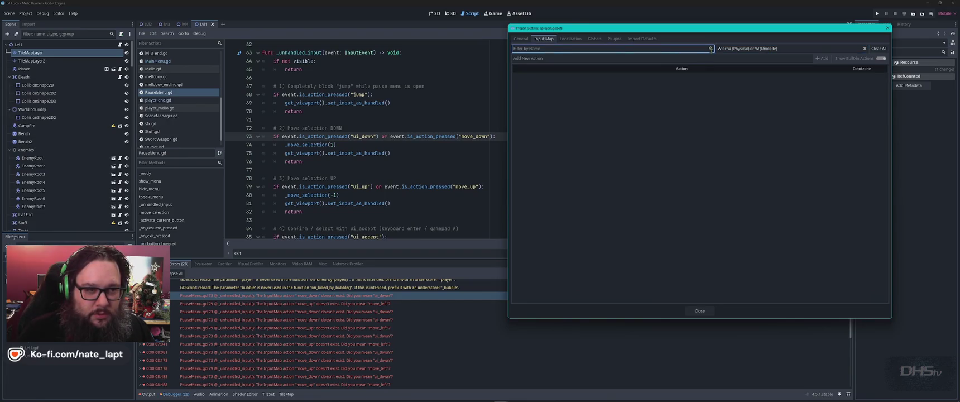
click(799, 46)
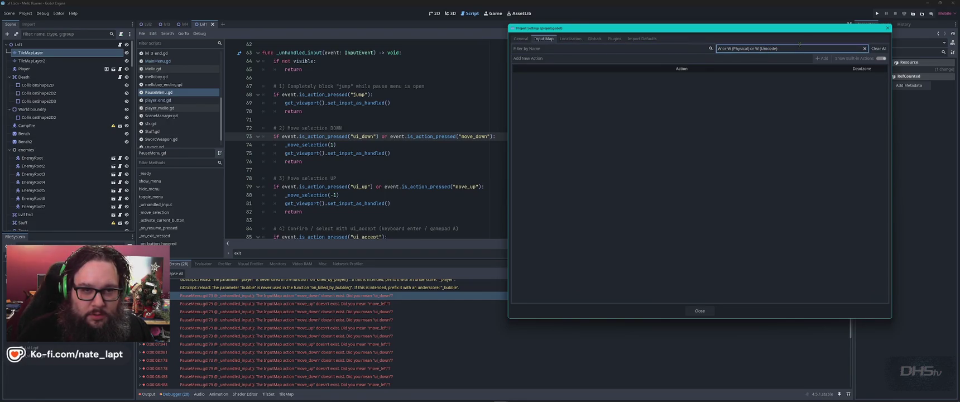
key(Up)
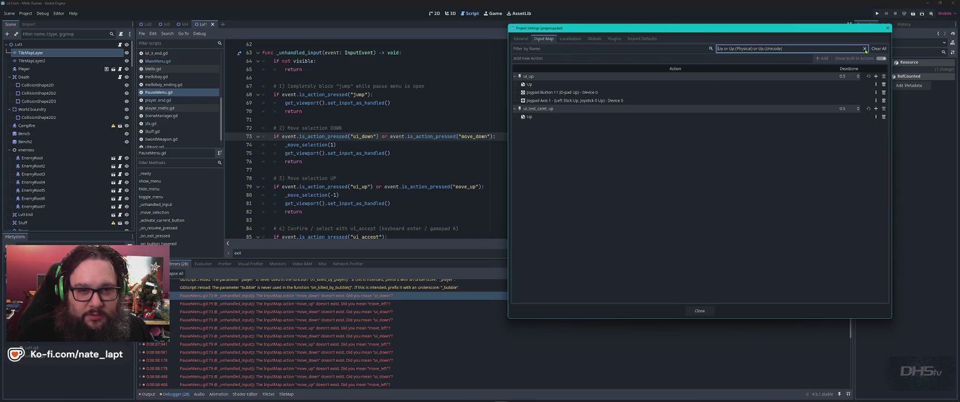
click(572, 58)
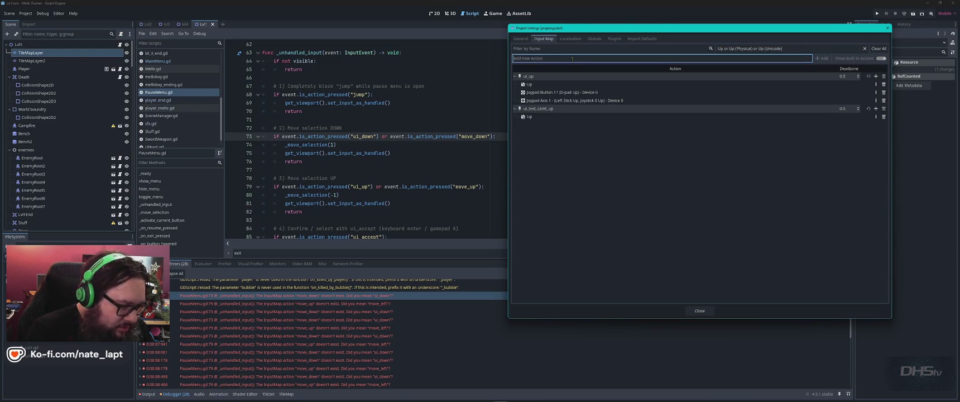
Step: Add a move_up input action and filter the action list down to it
text(move_up)
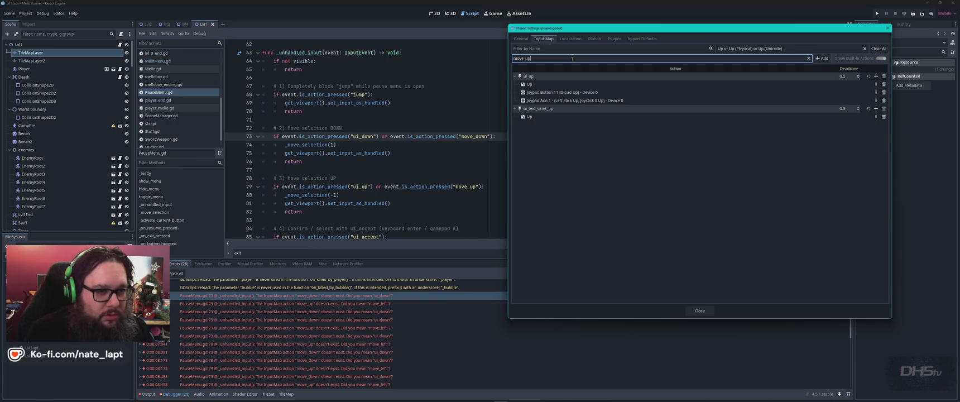
click(821, 58)
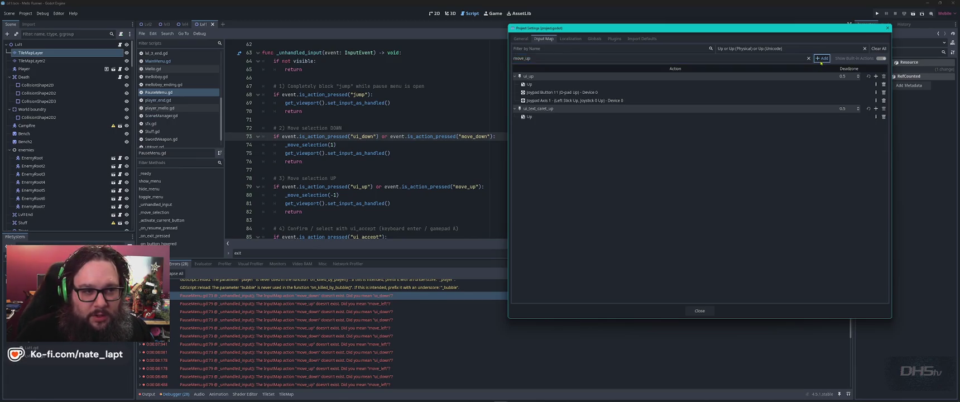
click(805, 48)
click(864, 48)
click(669, 48)
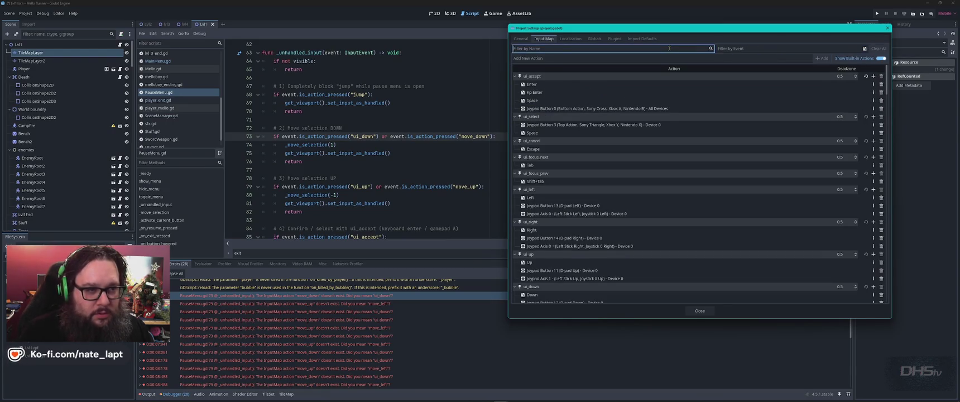
text(move_up)
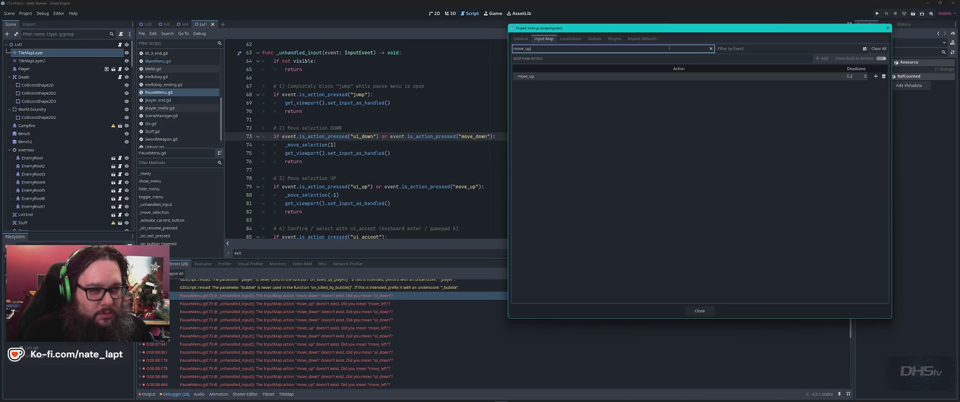
double_click(526, 76)
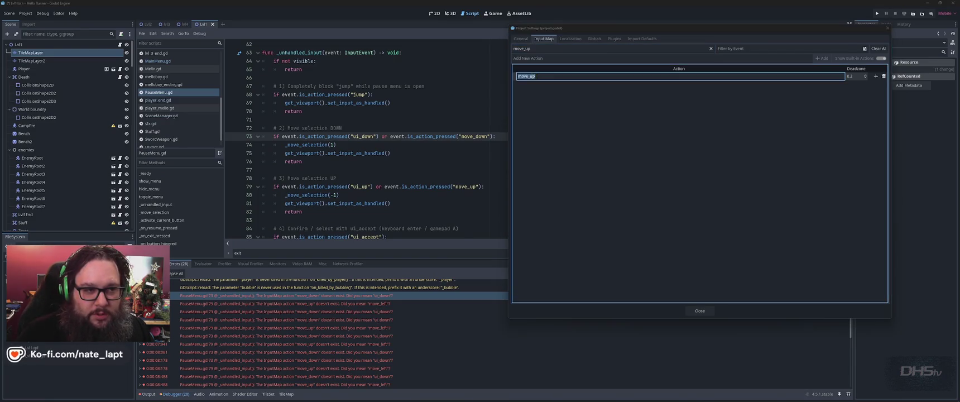
key(Return)
Step: Bind the physical Up arrow key to move_up and confirm the event
click(875, 76)
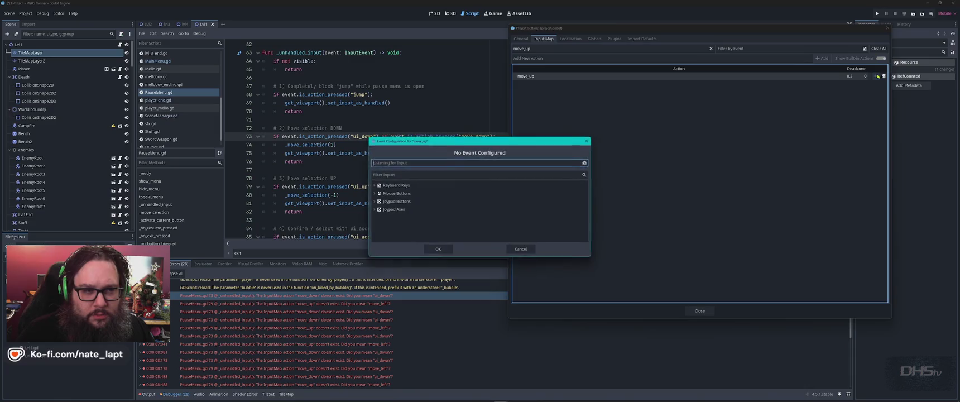
click(426, 162)
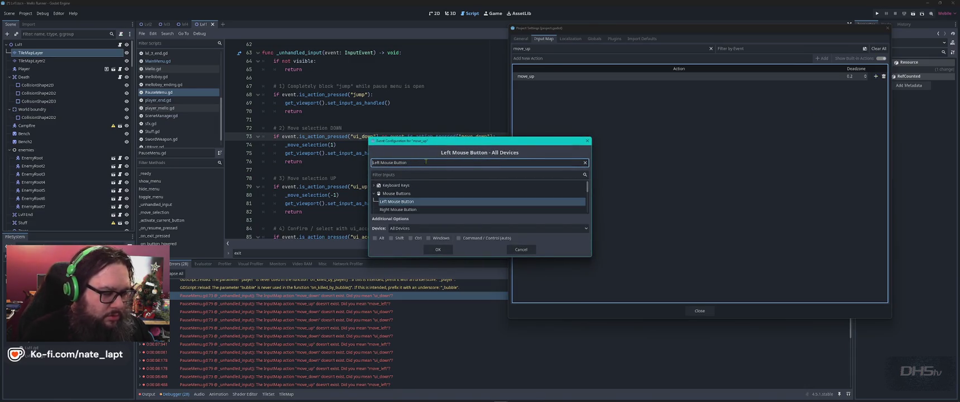
key(p)
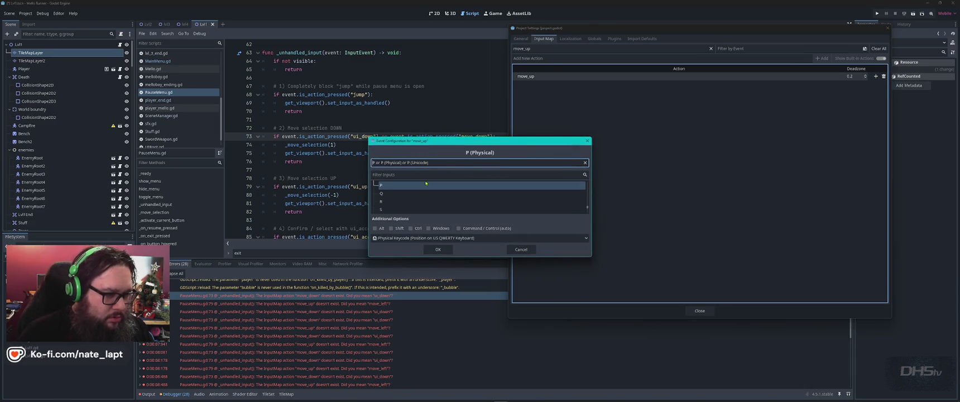
key(w)
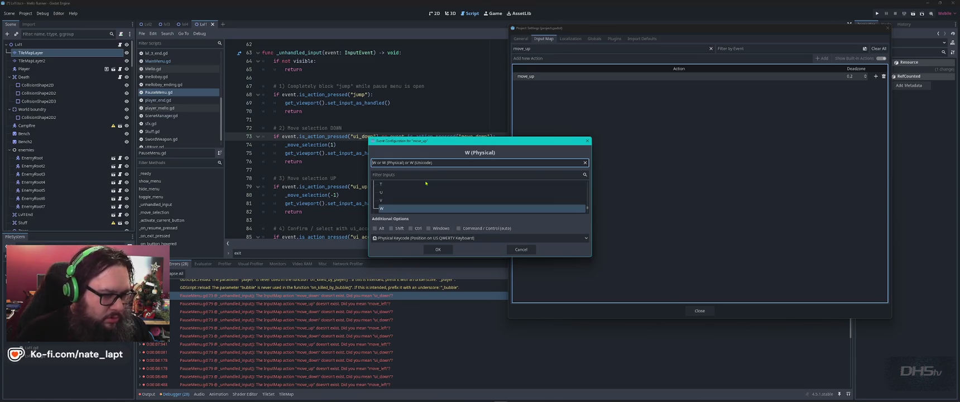
key(Up)
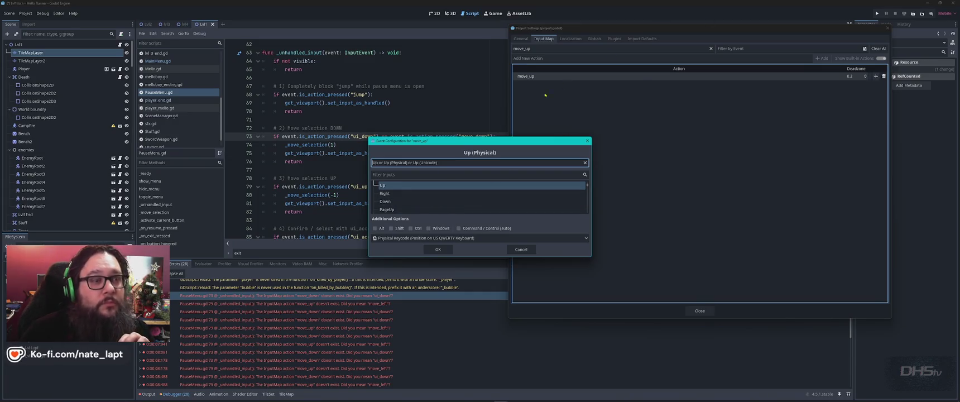
mouse_move(589, 258)
mouse_down()
mouse_move(608, 285)
mouse_move(793, 342)
mouse_move(780, 328)
mouse_up()
click(500, 321)
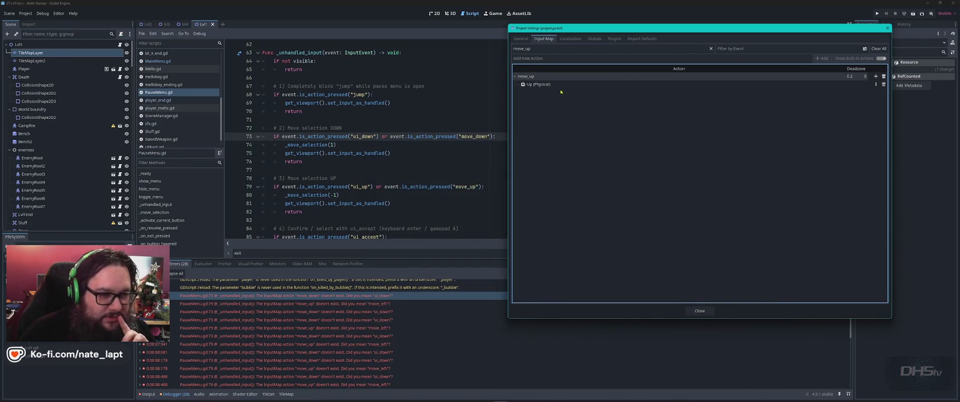
double_click(539, 48)
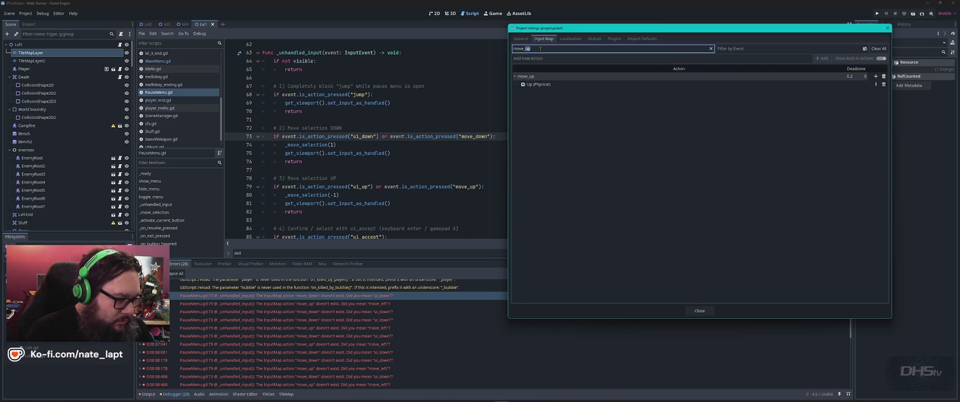
Step: Add a move_down action bound to the Down arrow key, close Project Settings, and run the game
text(down)
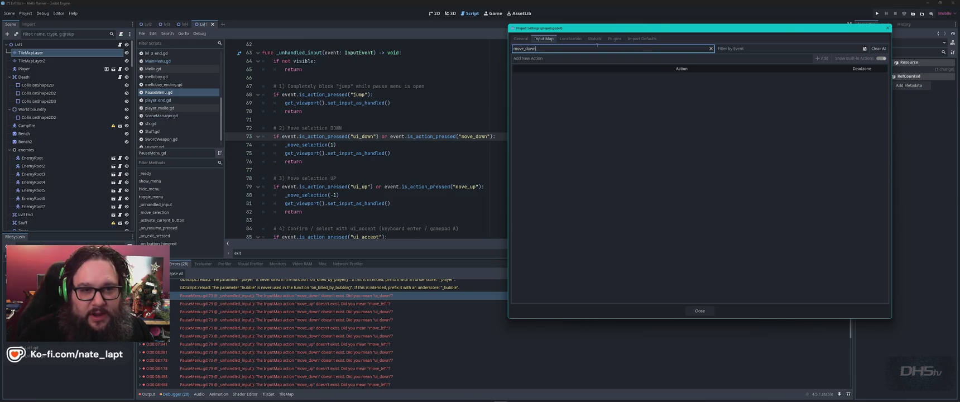
click(726, 59)
text(move_do)
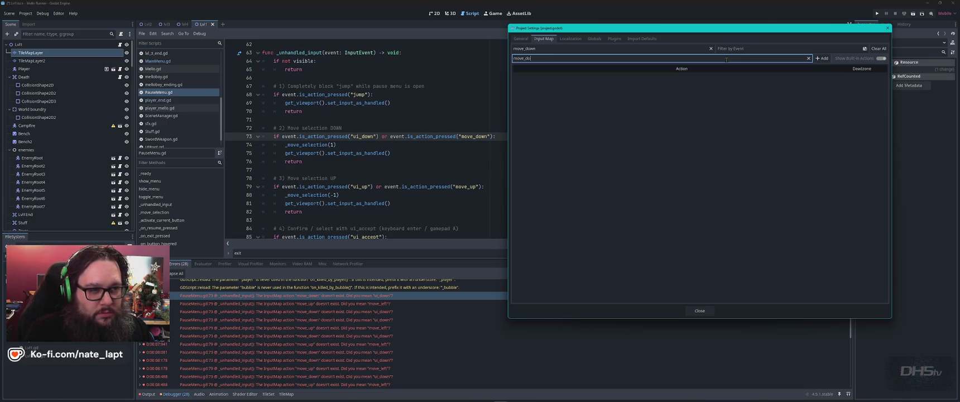
text(wn)
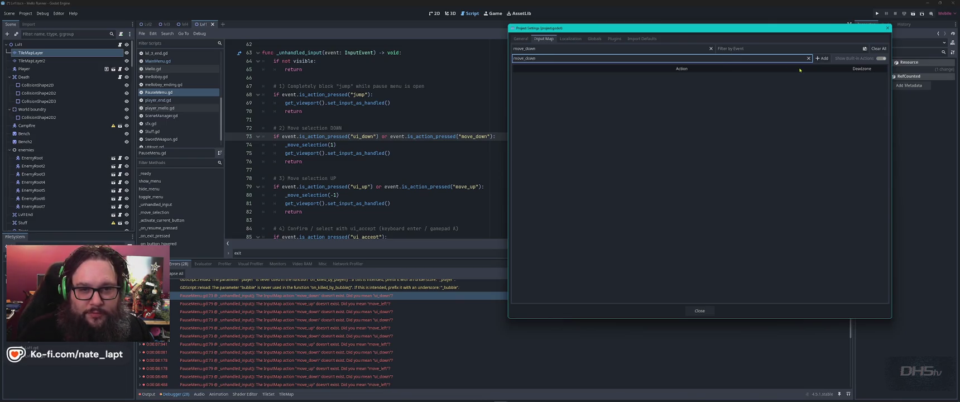
click(821, 58)
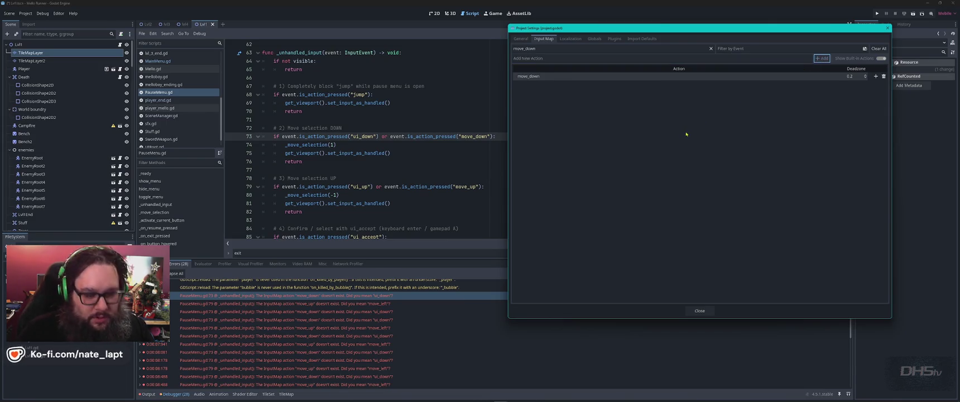
click(876, 77)
key(Down)
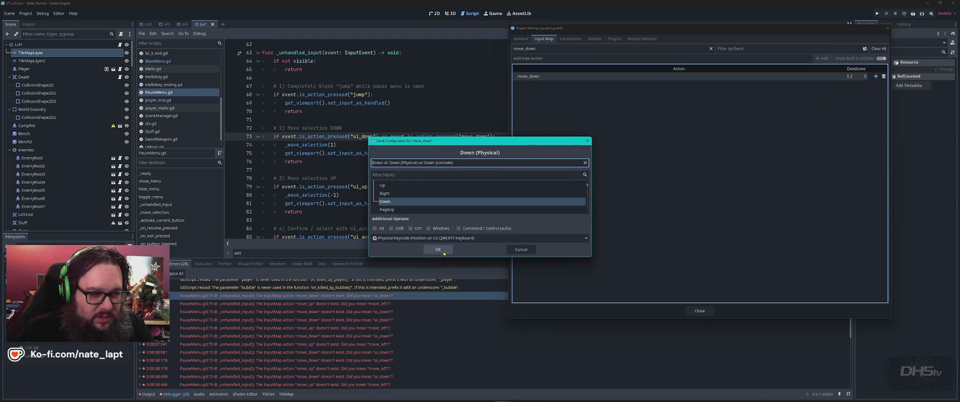
click(439, 251)
click(699, 310)
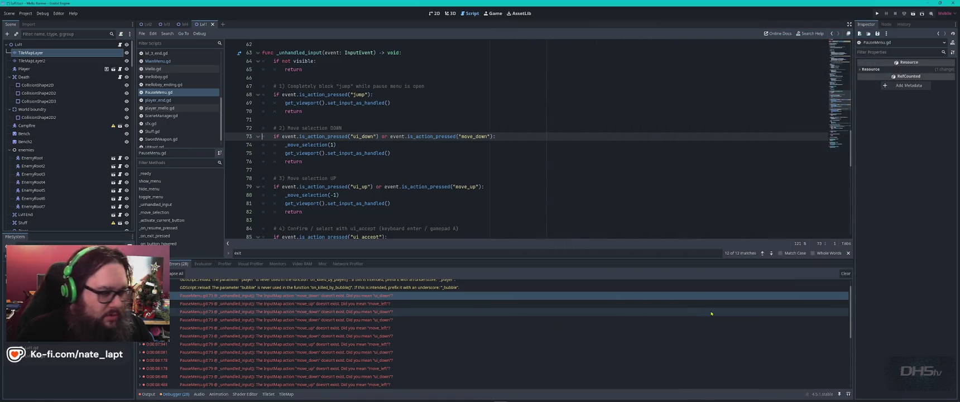
key(F5)
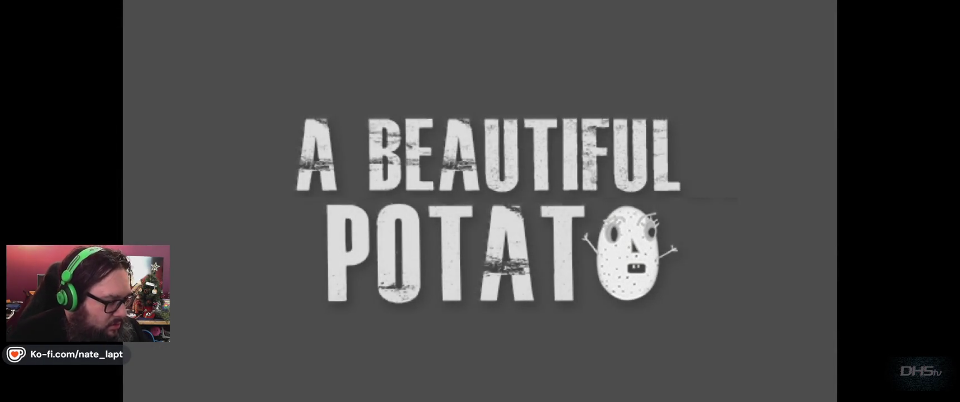
Step: Play through the level's opening with run, jump and sword moves, reaching a score of 2970
key(Return)
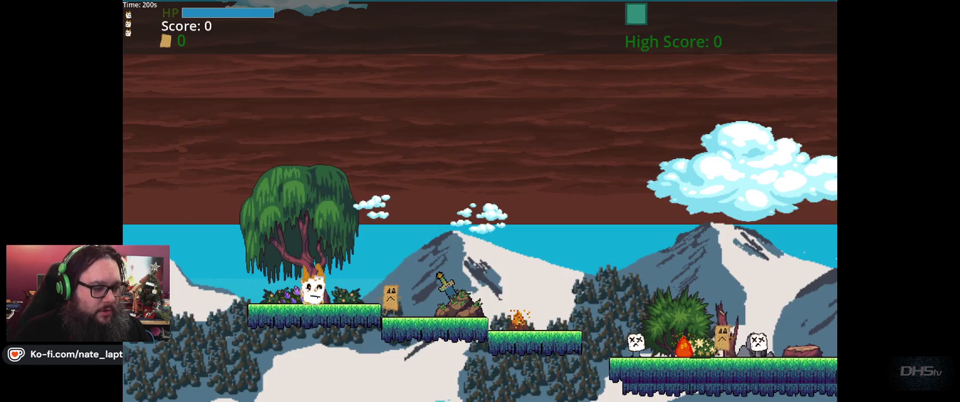
key(Right)
key(space)
key(Right)
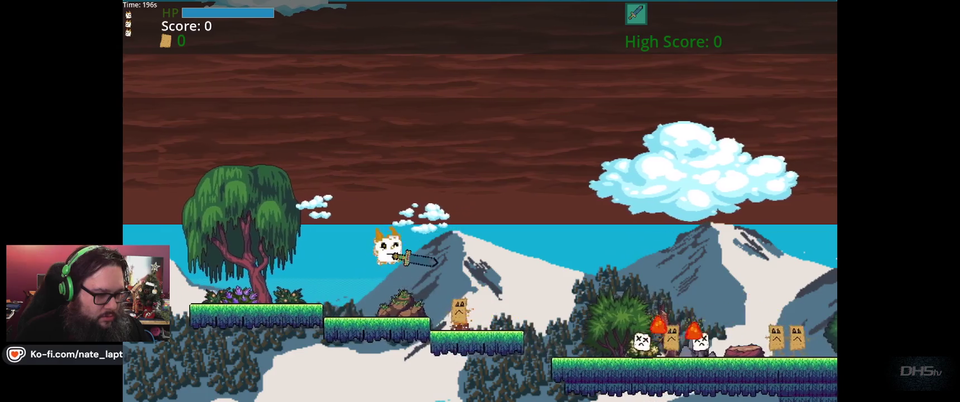
key(Right)
key(space)
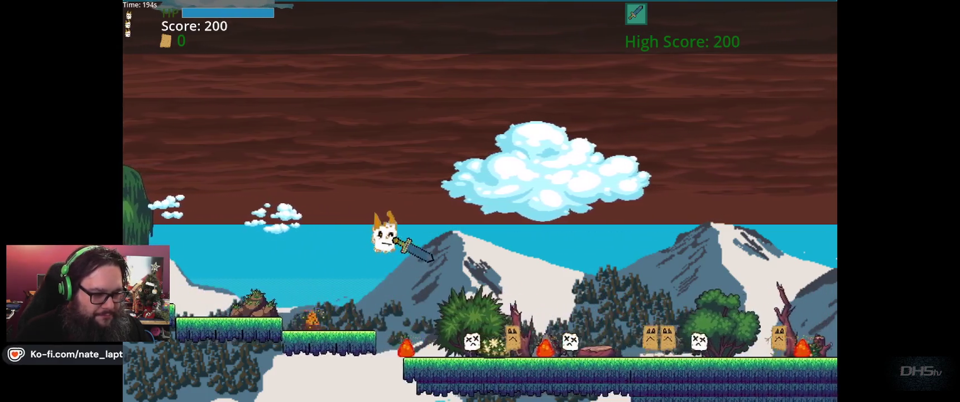
key(Left)
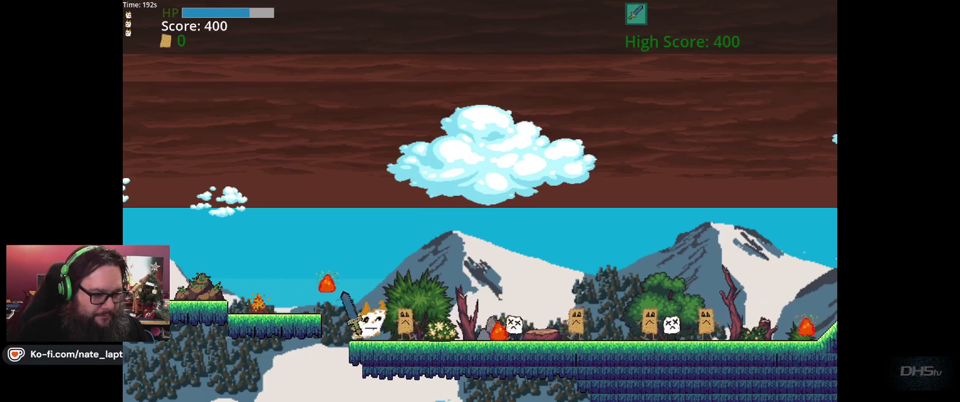
key(Left)
key(space)
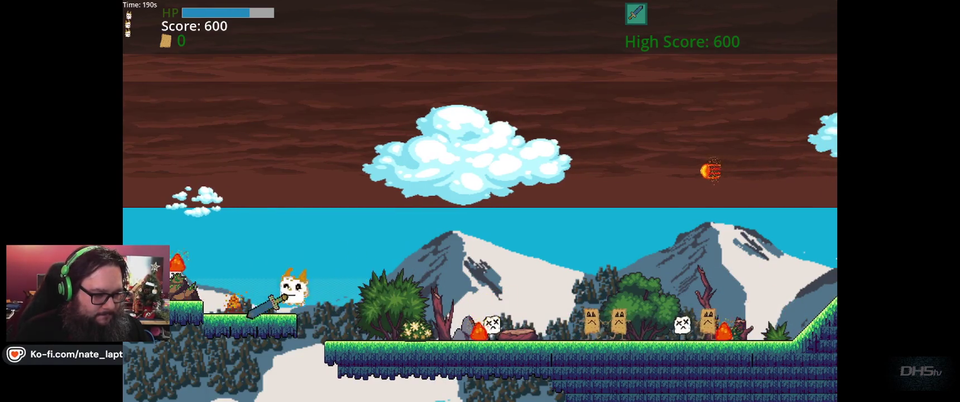
key(Right)
key(space)
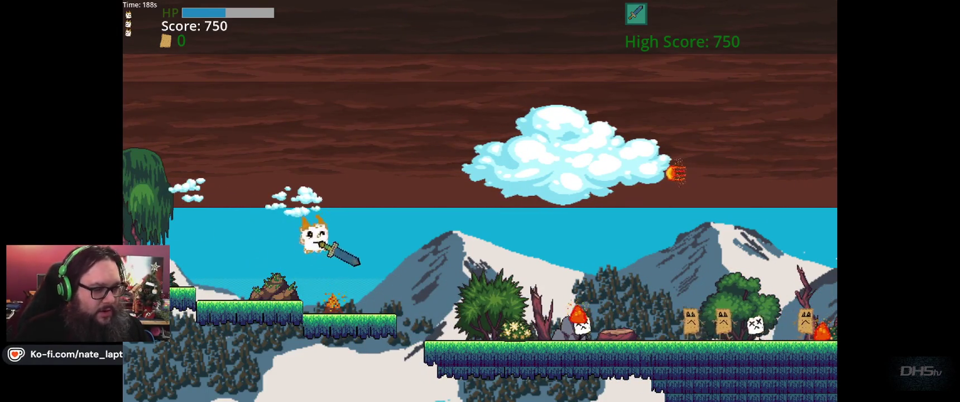
key(Right)
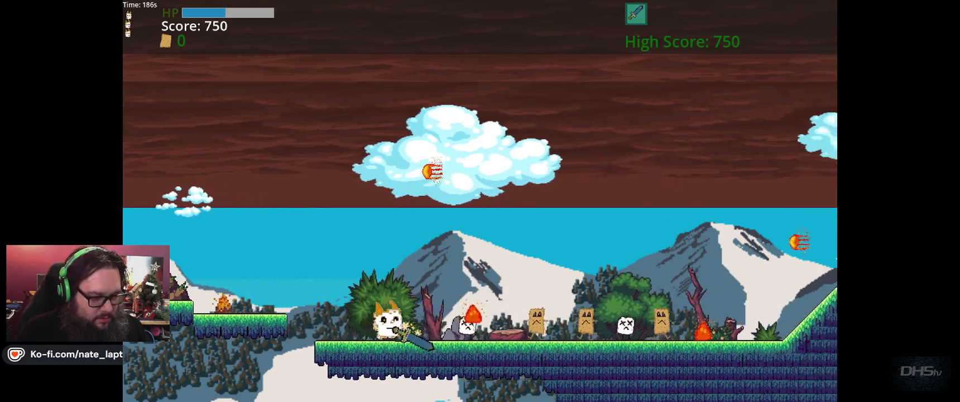
key(Right)
key(space)
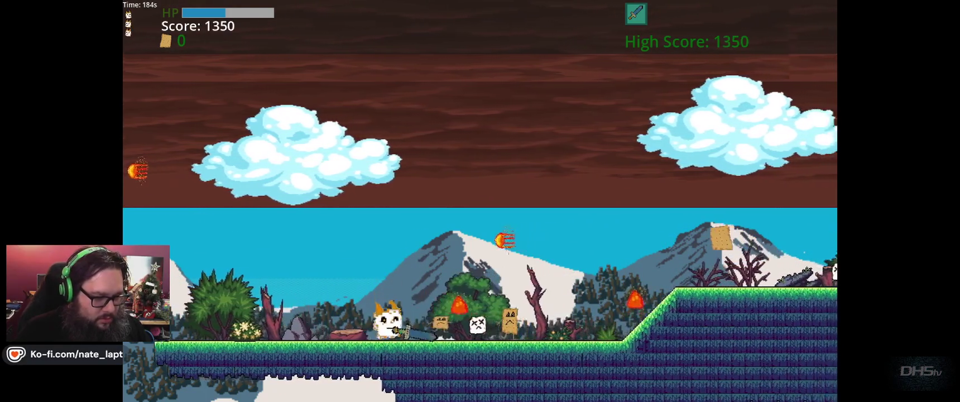
key(Right)
key(space)
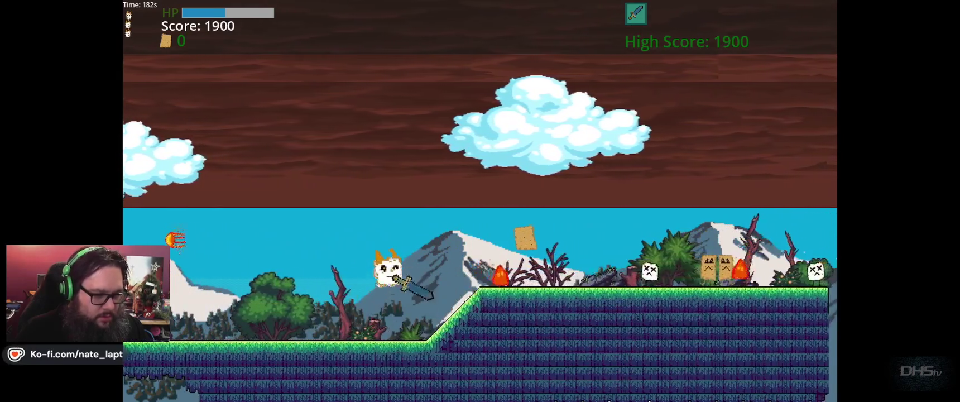
key(Right)
key(space)
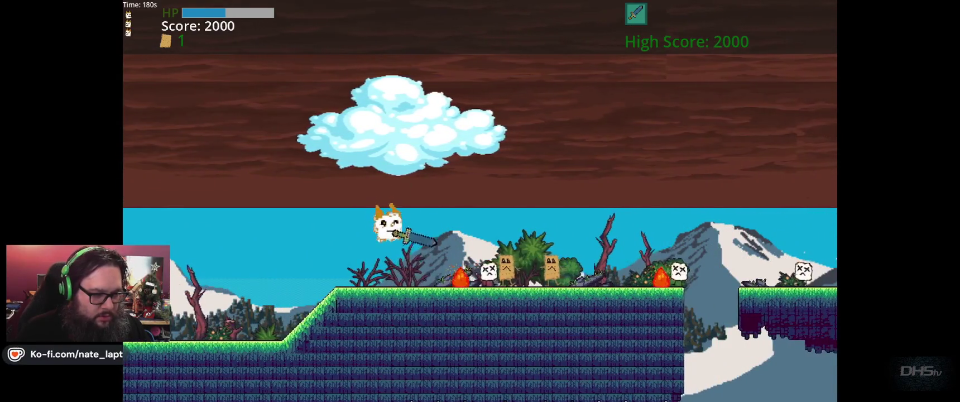
key(Right)
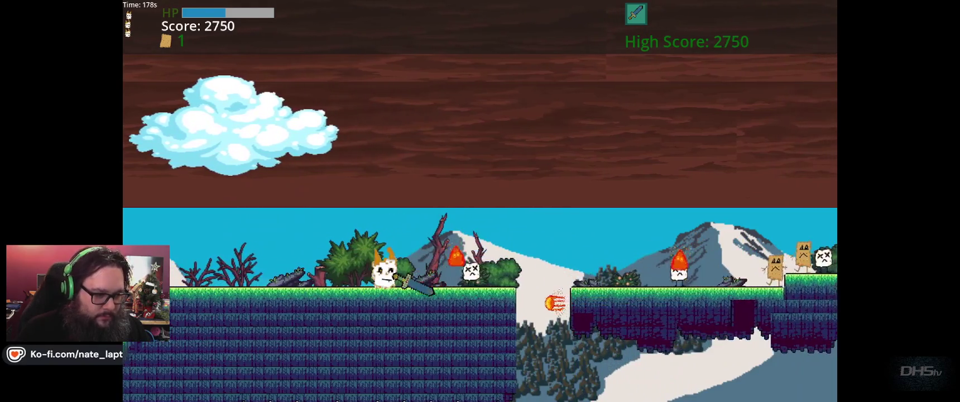
key(Right)
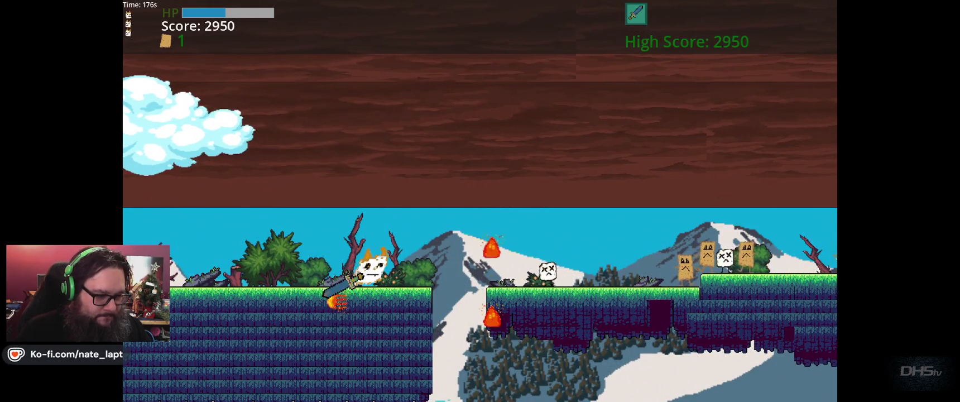
key(Right)
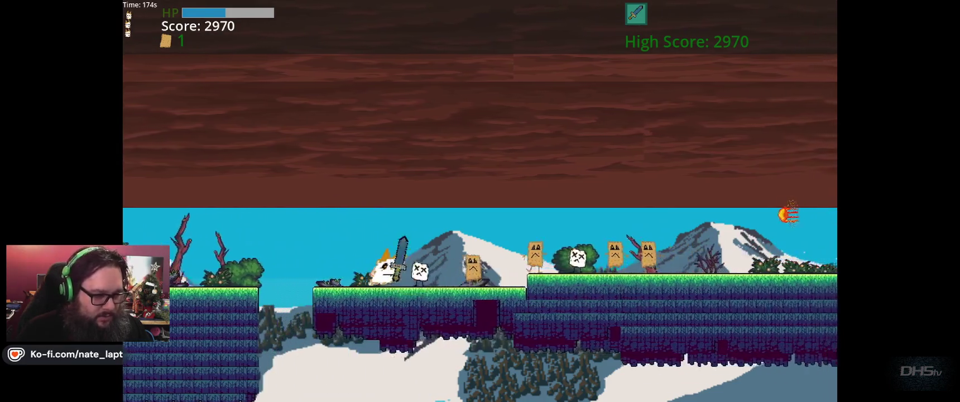
Step: Quit the running game and show the Debugger's error list
key(Escape)
key(F8)
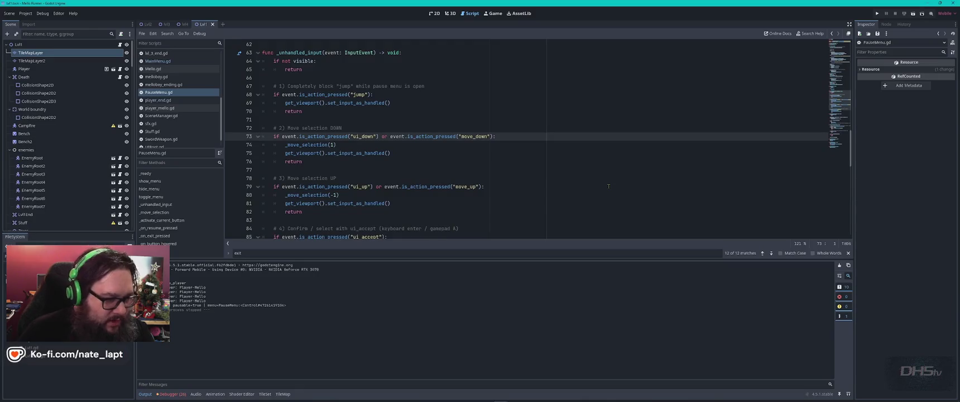
click(172, 394)
Step: Enlarge the Debugger panel and read the 26 errors' tooltips, including the enemies.gd die() stack traces
mouse_move(458, 296)
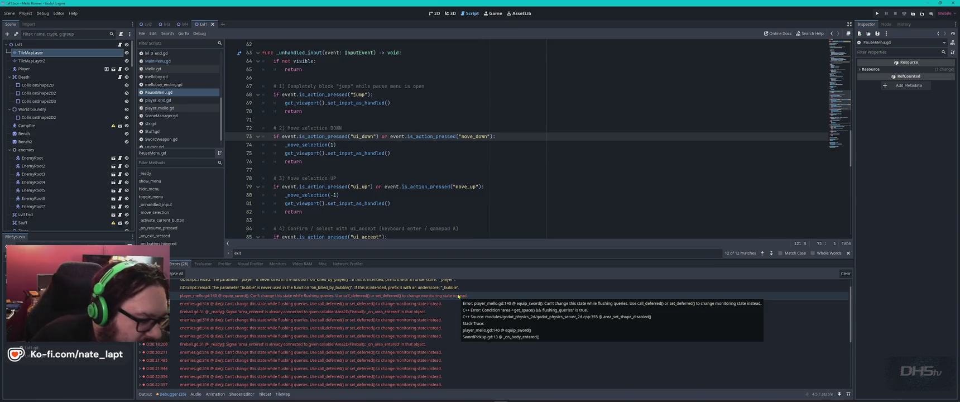
scroll(447, 318, down, 3)
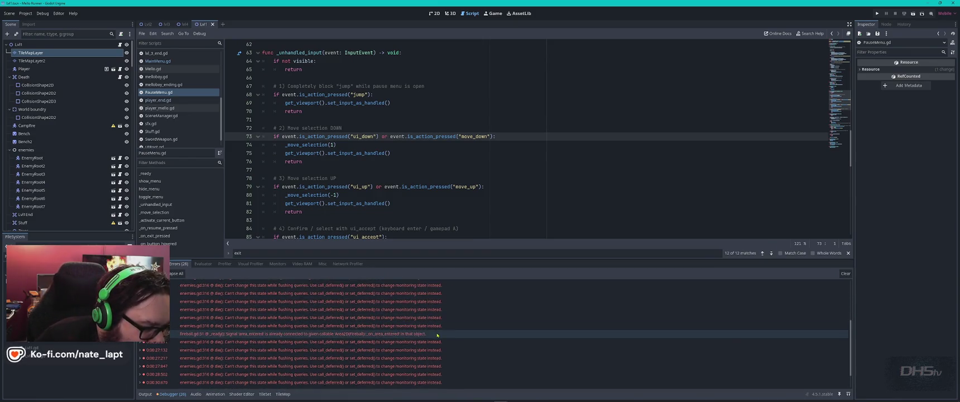
mouse_move(440, 335)
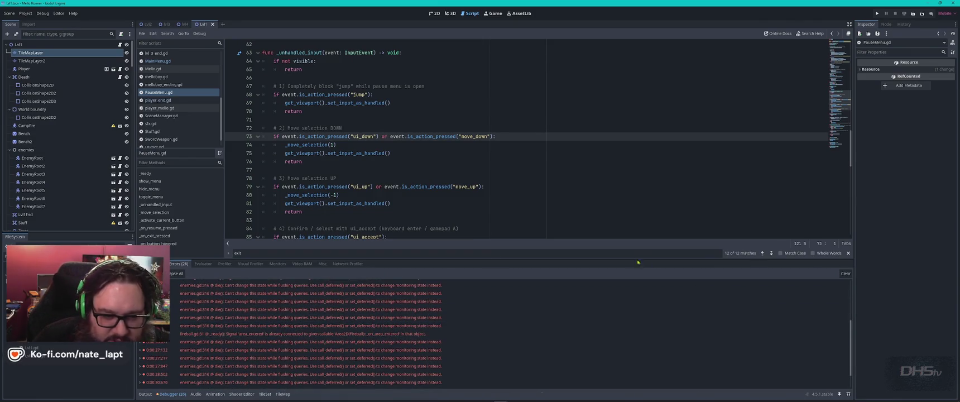
mouse_move(616, 259)
mouse_down()
mouse_move(613, 120)
mouse_move(609, 147)
mouse_up()
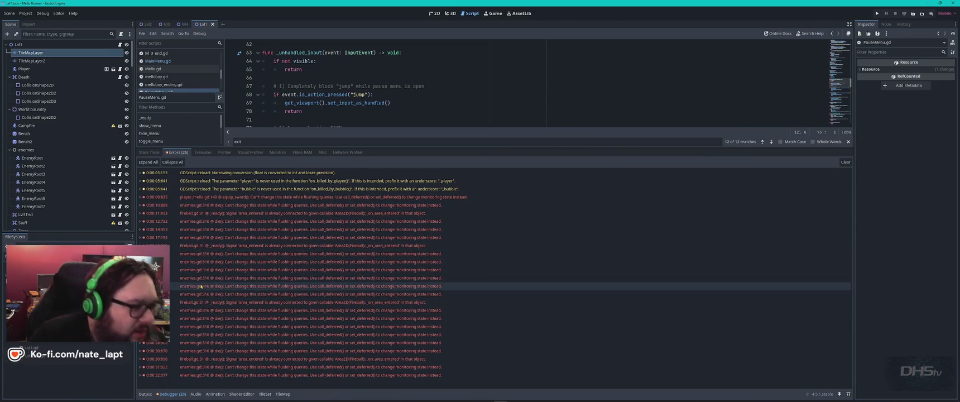
mouse_move(201, 285)
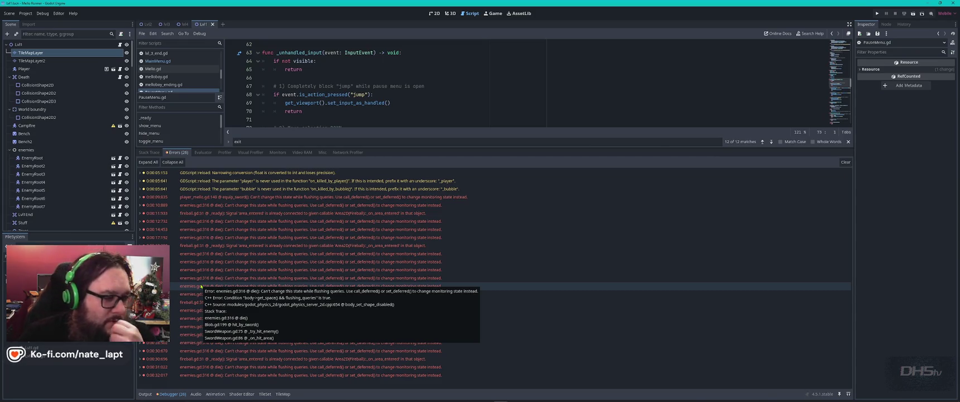
mouse_move(416, 289)
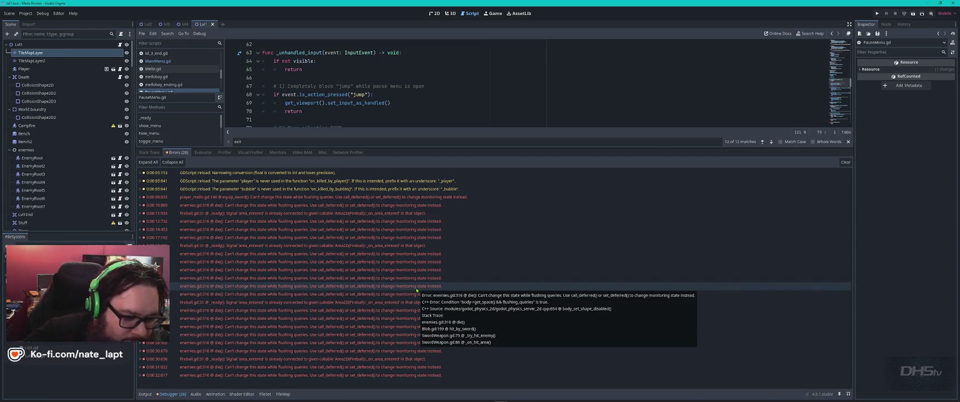
mouse_move(476, 234)
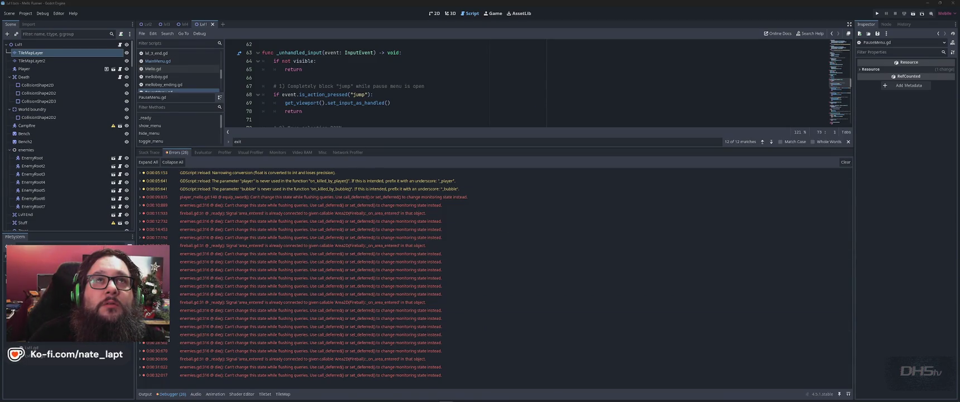
click(561, 8)
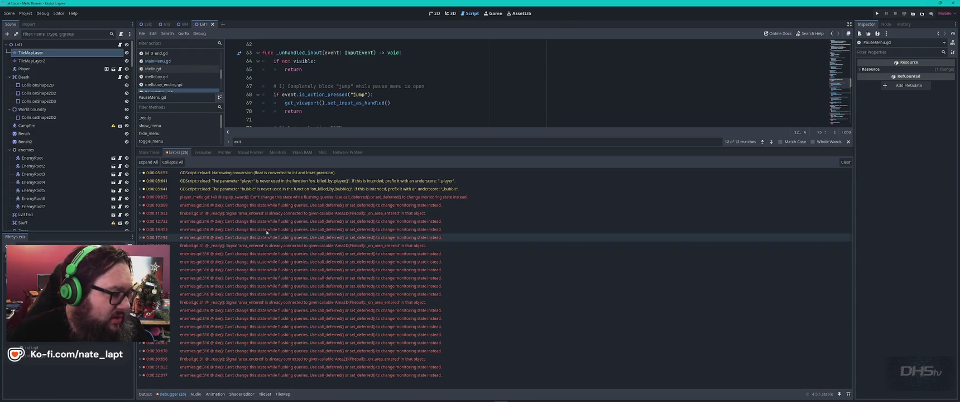
mouse_move(245, 213)
mouse_move(252, 210)
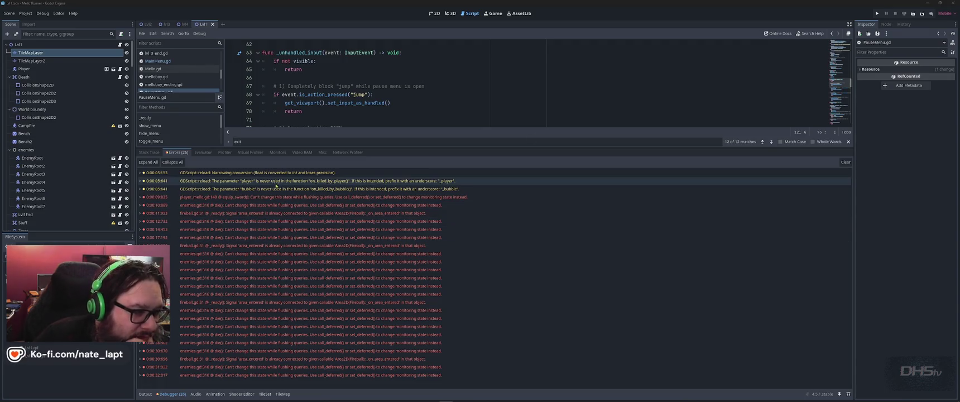
click(275, 180)
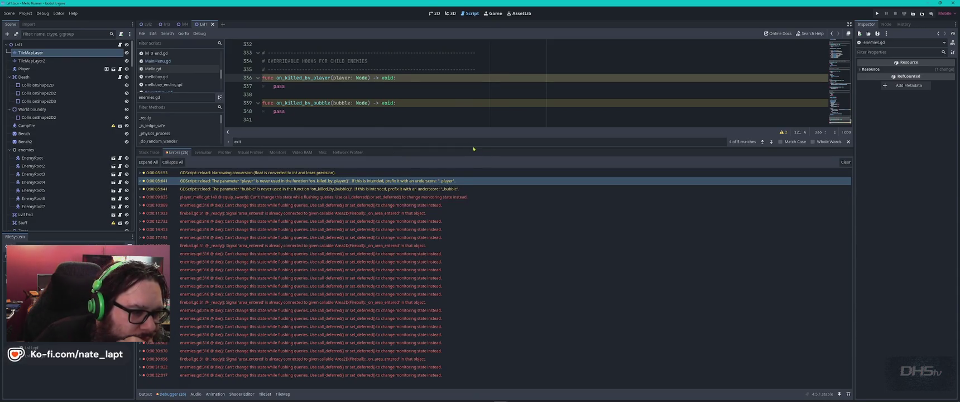
drag(458, 147, 467, 244)
scroll(454, 158, down, 1)
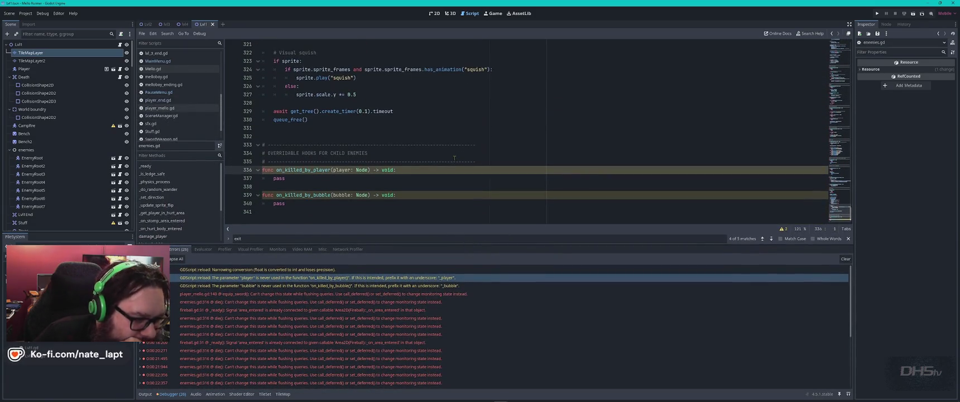
scroll(384, 160, up, 9)
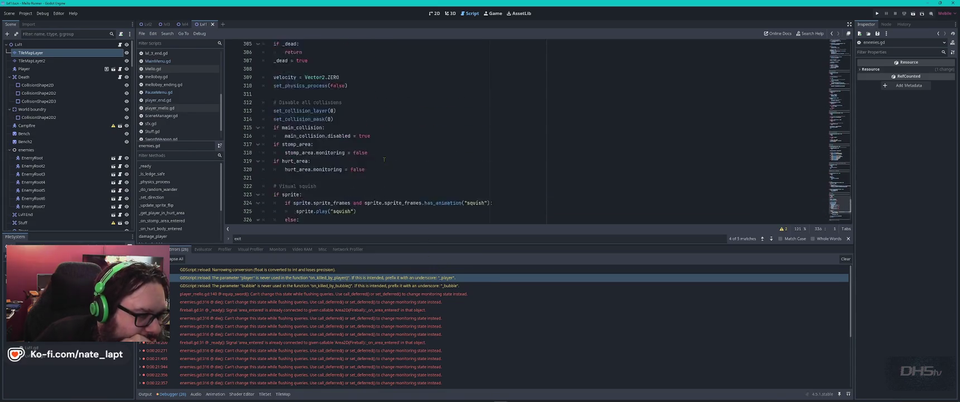
scroll(384, 160, up, 10)
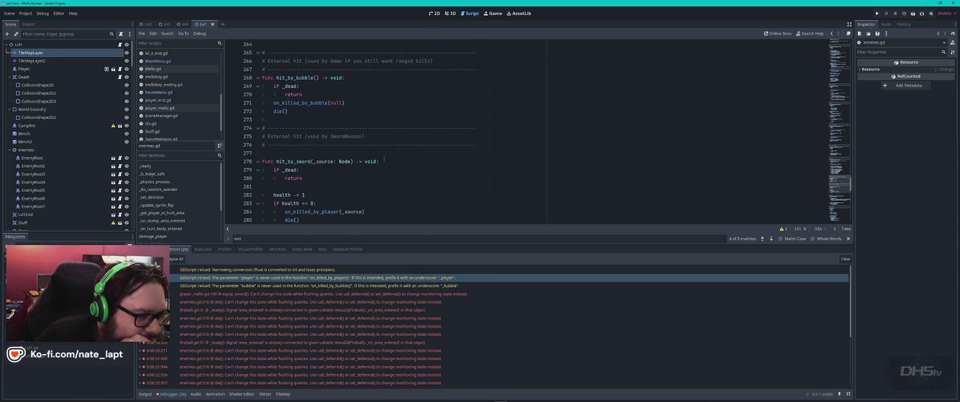
scroll(384, 160, up, 20)
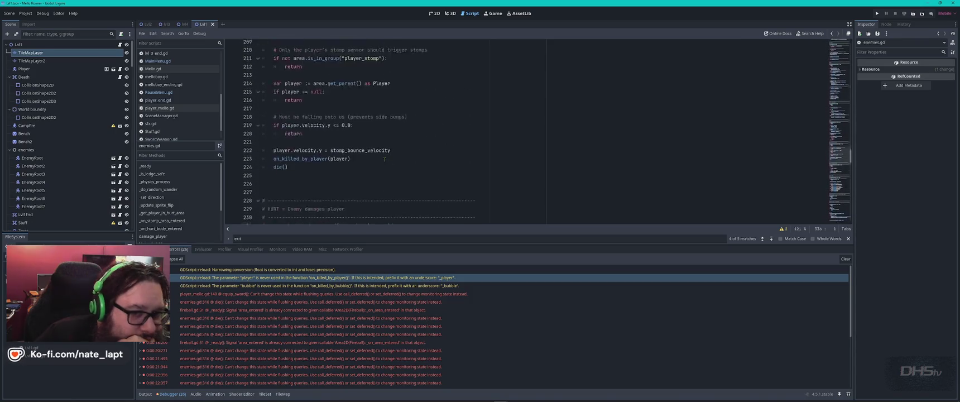
scroll(384, 159, up, 20)
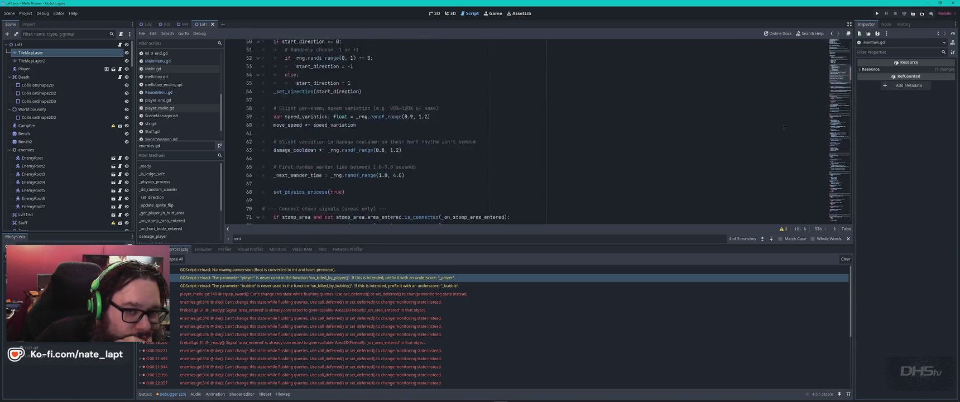
scroll(500, 135, down, 3)
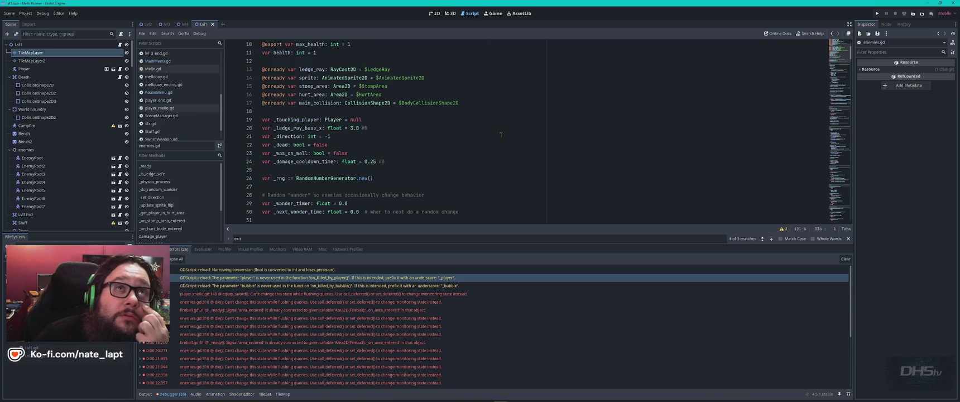
scroll(500, 134, down, 3)
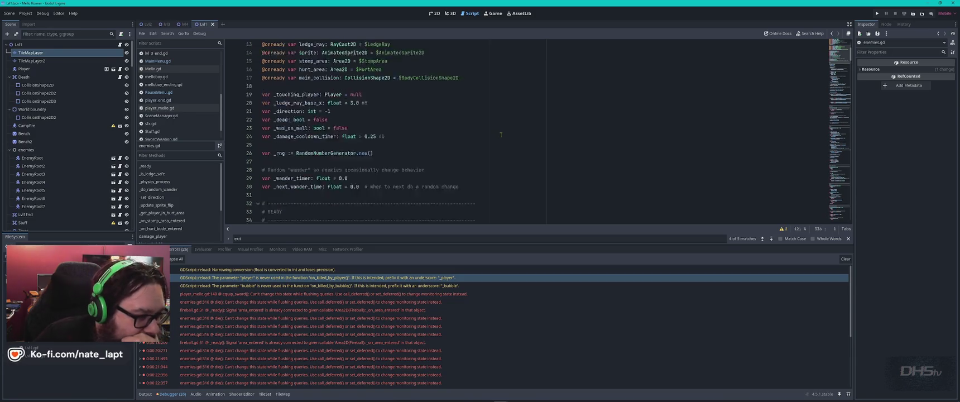
scroll(501, 134, down, 4)
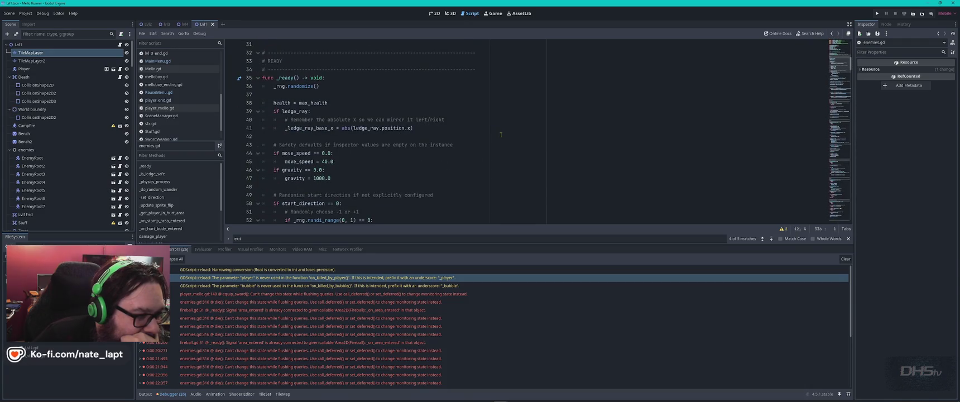
scroll(501, 134, down, 12)
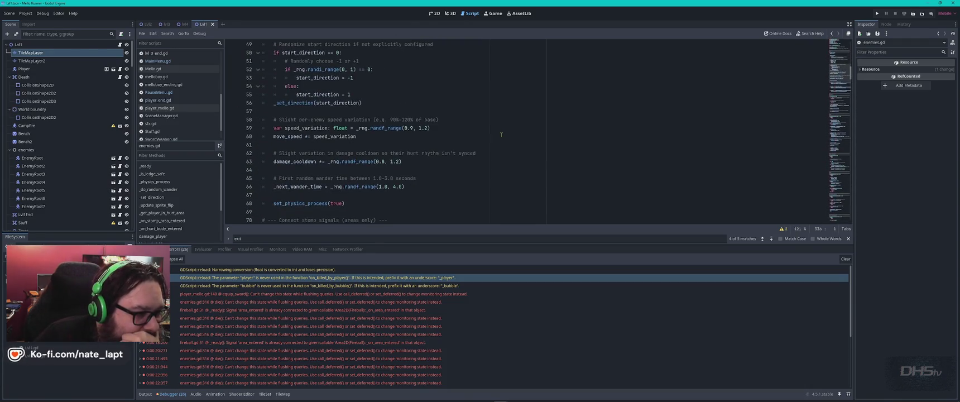
scroll(501, 134, down, 4)
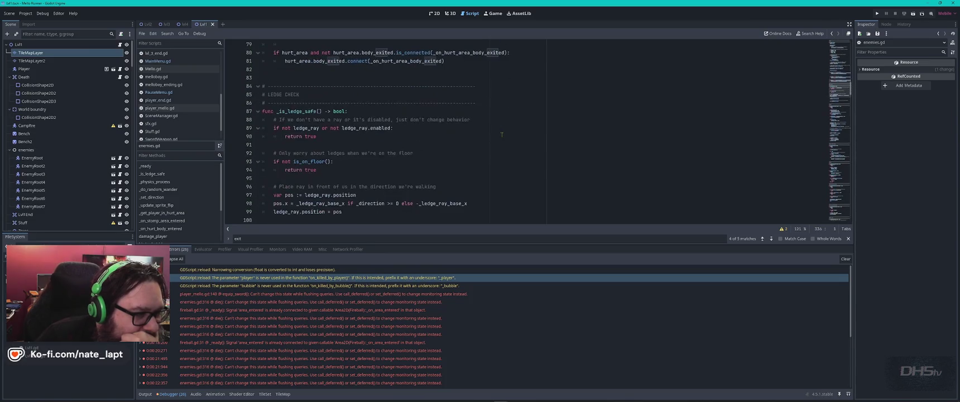
scroll(502, 134, down, 5)
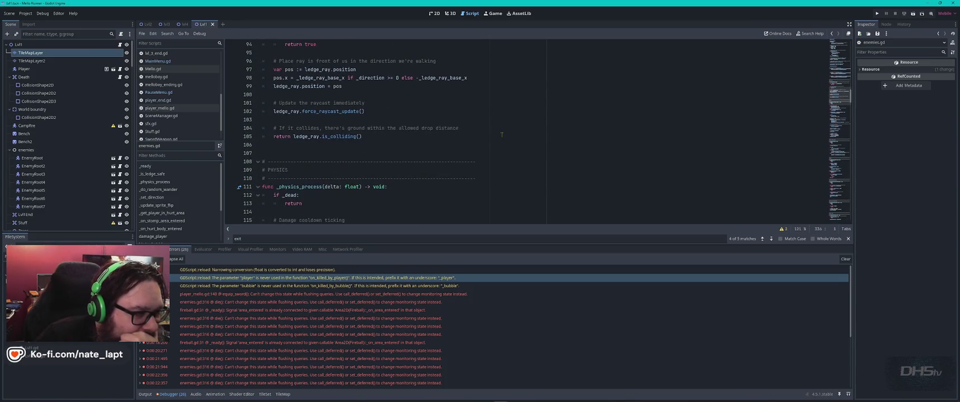
scroll(502, 134, down, 5)
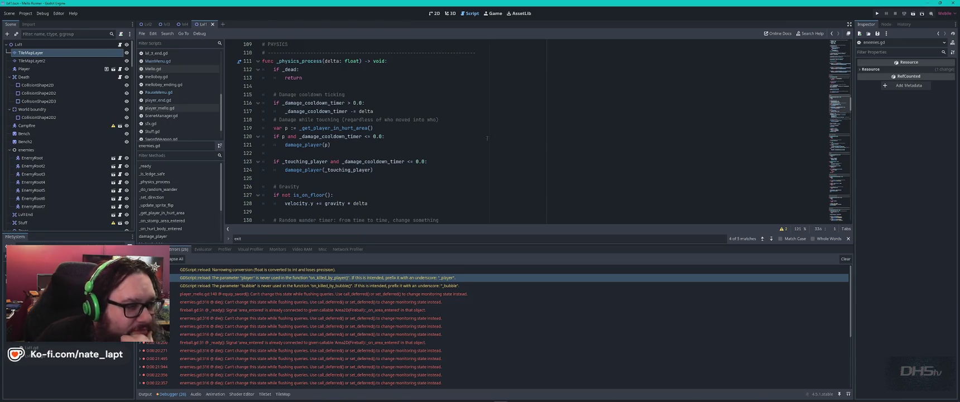
scroll(420, 152, down, 5)
scroll(421, 152, down, 1)
scroll(421, 152, down, 2)
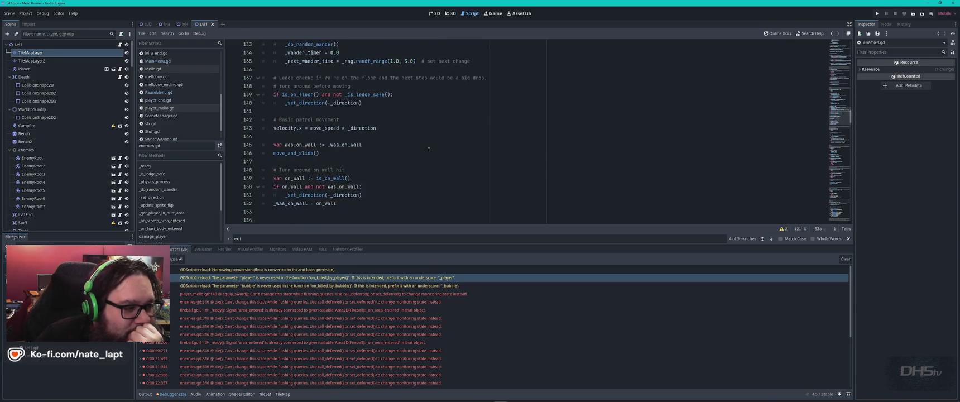
scroll(429, 149, down, 6)
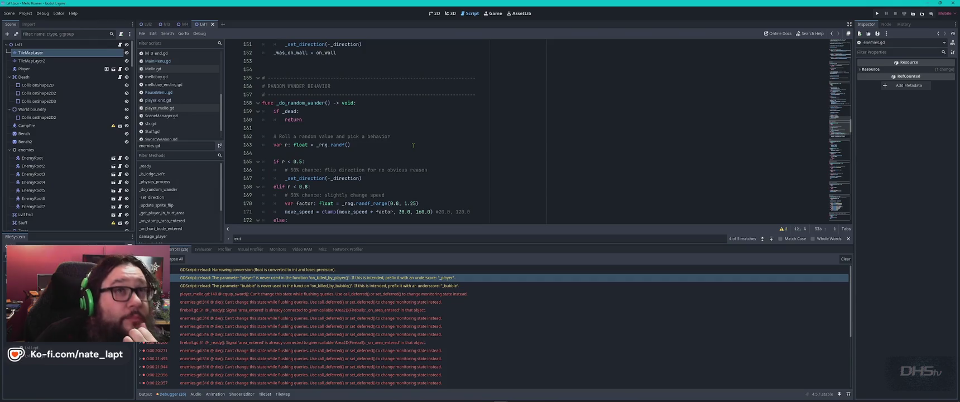
scroll(413, 145, down, 3)
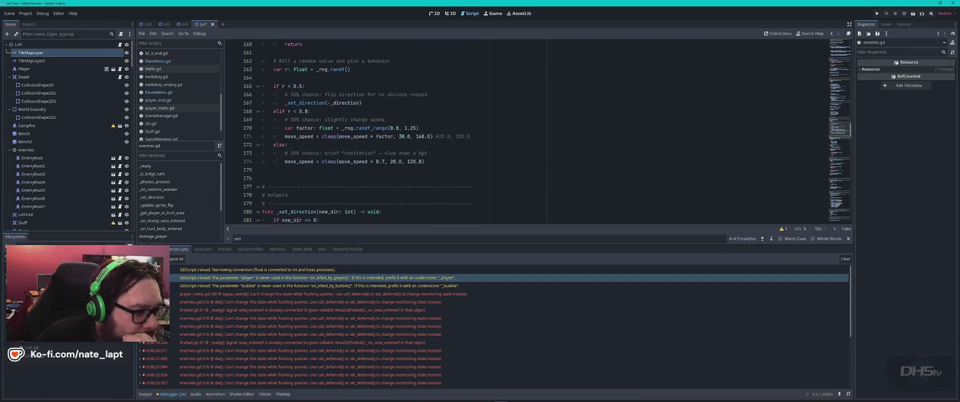
scroll(422, 152, down, 4)
scroll(422, 153, down, 5)
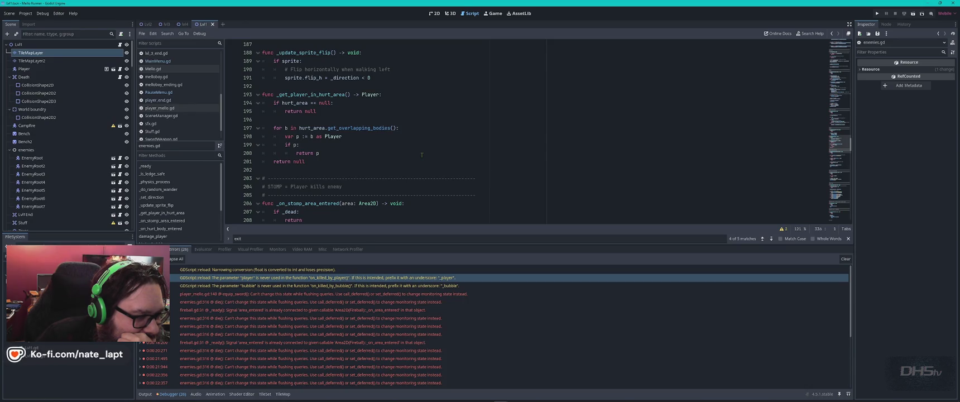
scroll(422, 155, down, 3)
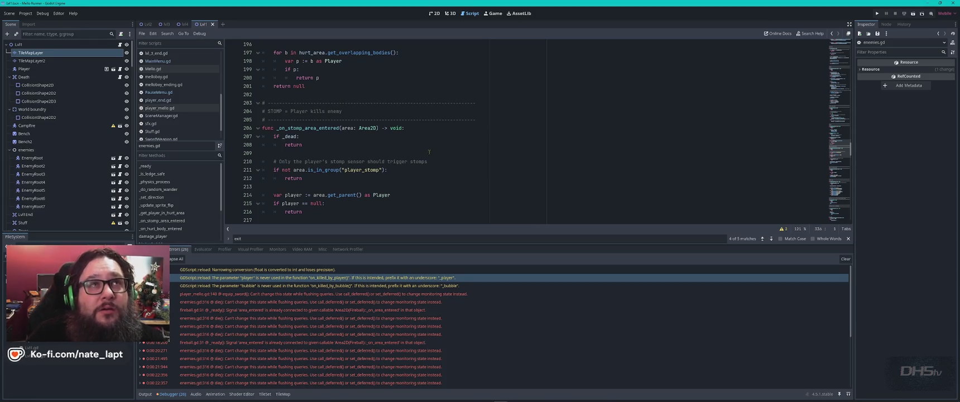
scroll(467, 169, down, 6)
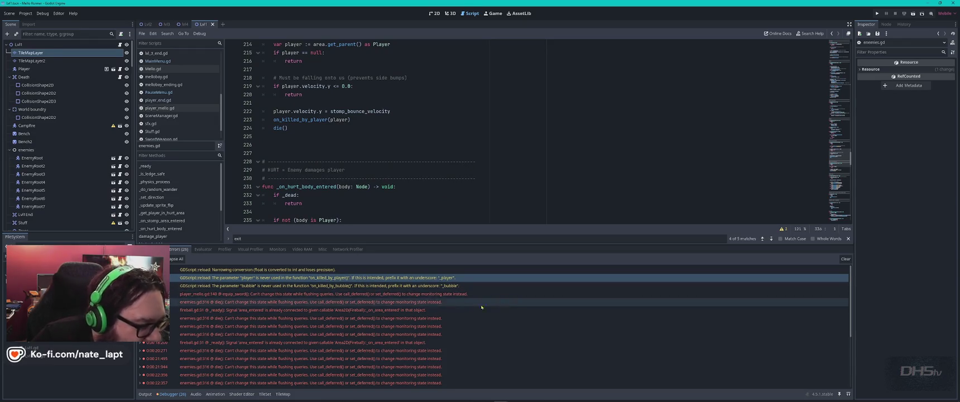
mouse_move(280, 297)
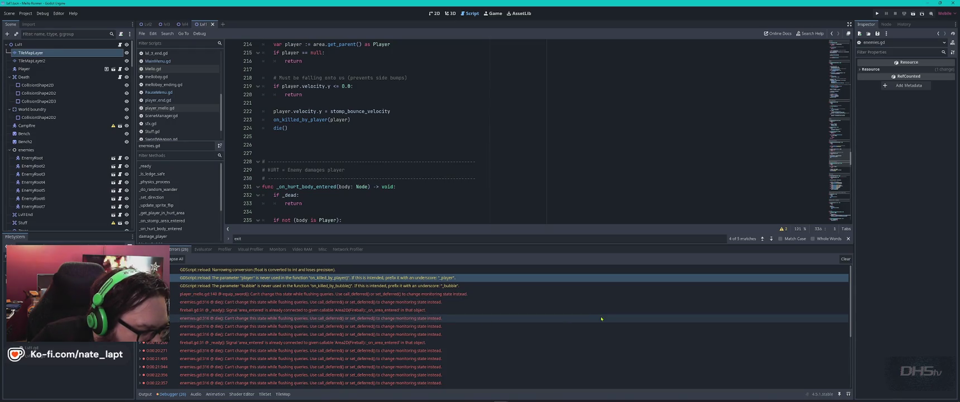
scroll(602, 326, down, 3)
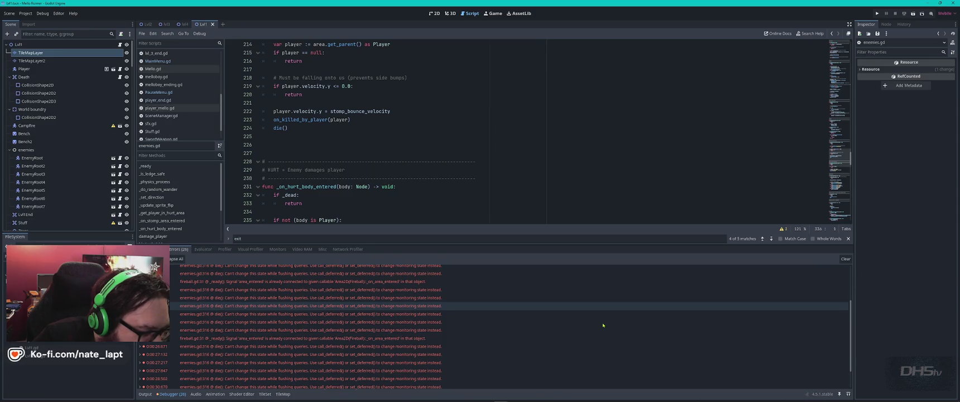
mouse_move(487, 357)
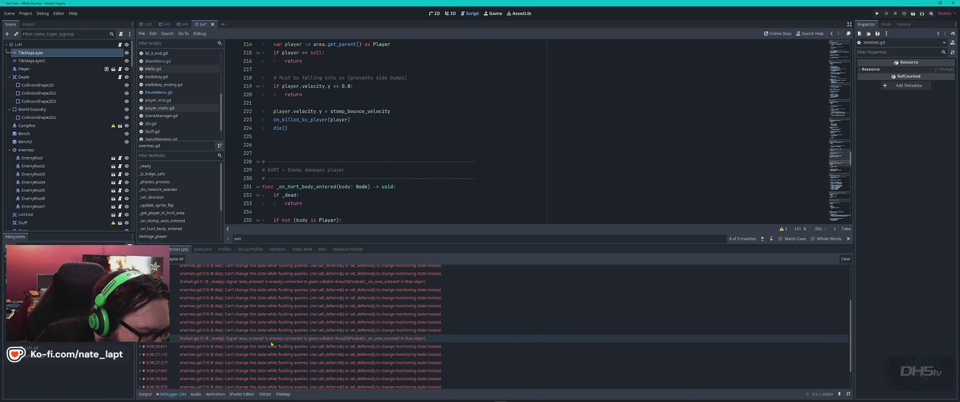
Step: Jump to the fireball.gd:31 error, then open fireball.tscn and its fireball.gd script
click(267, 338)
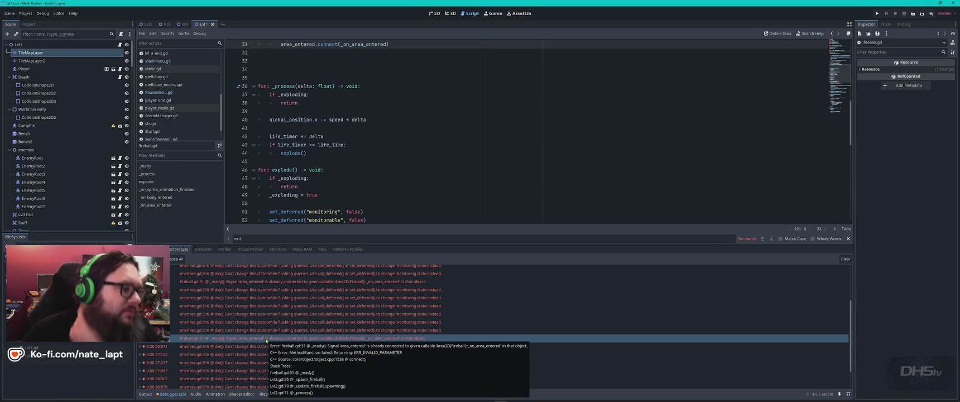
scroll(417, 165, up, 3)
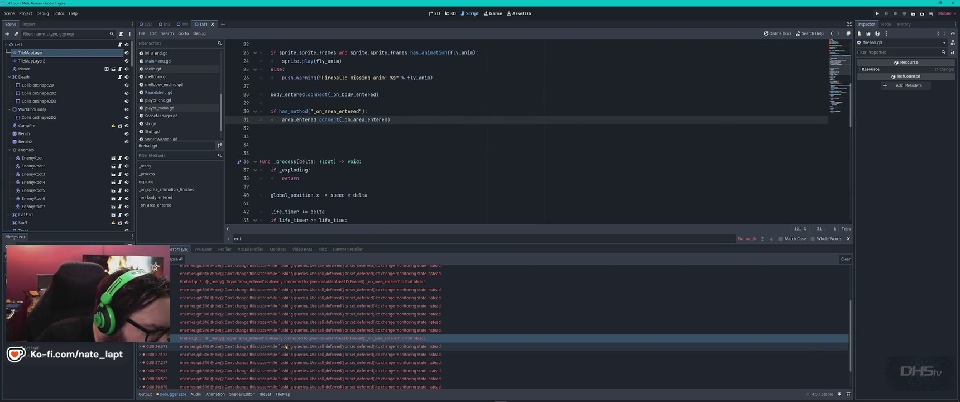
mouse_move(273, 343)
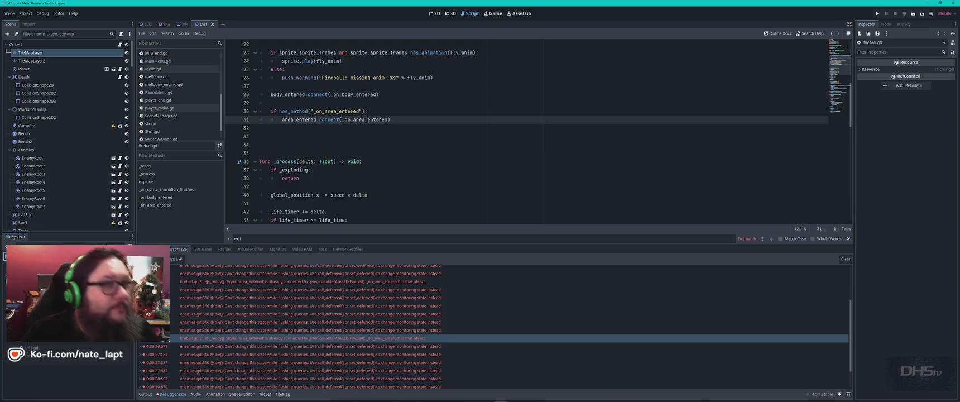
scroll(67, 335, up, 3)
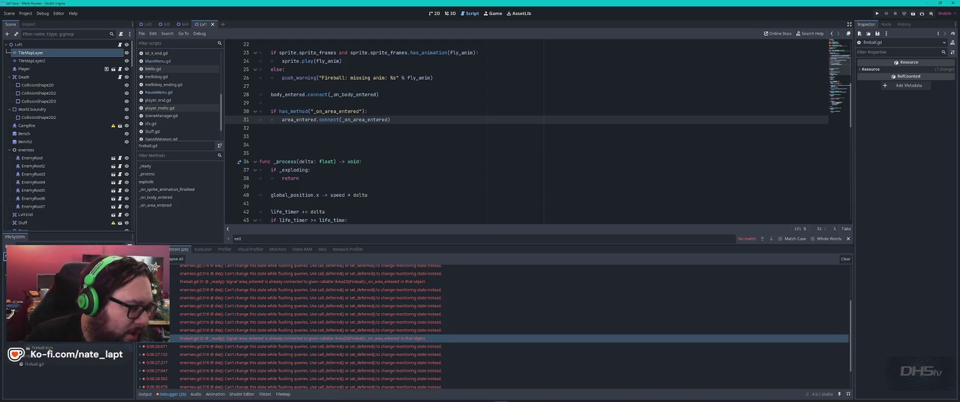
click(67, 347)
double_click(42, 347)
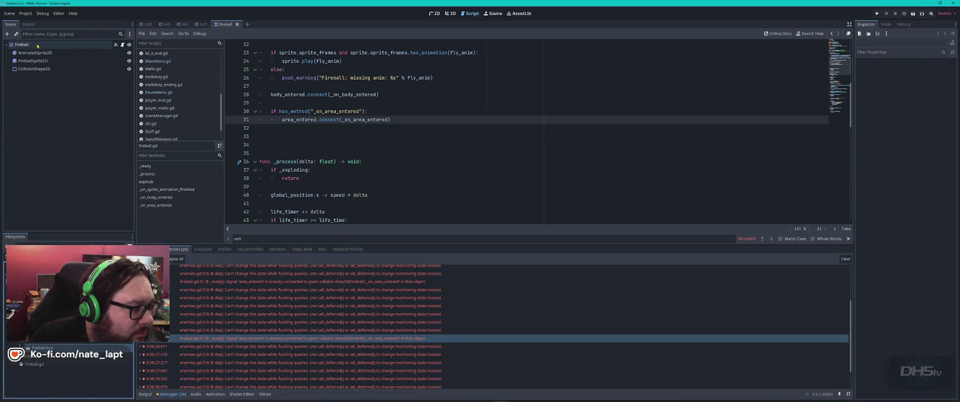
click(123, 44)
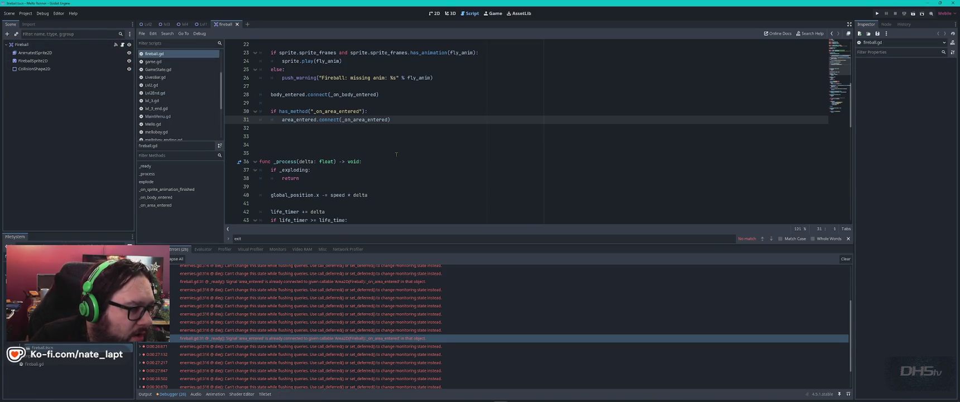
scroll(450, 166, up, 1)
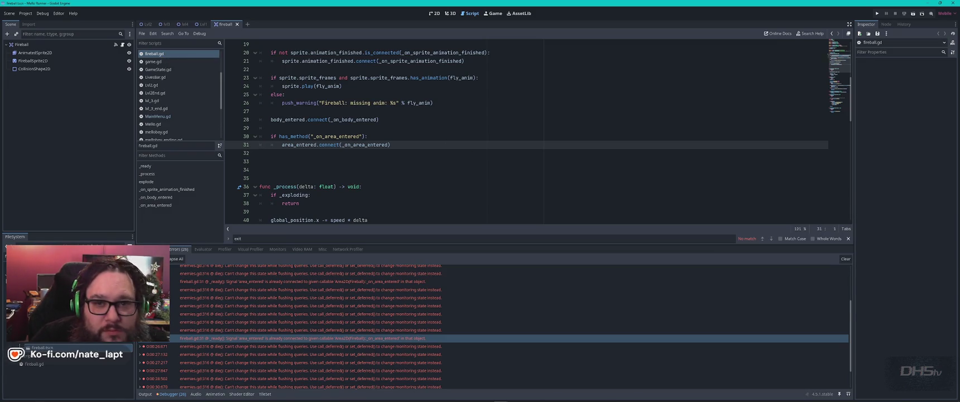
Step: Check the Node and History tabs, return to Inspector, and review fireball.gd's _ready connections
click(887, 25)
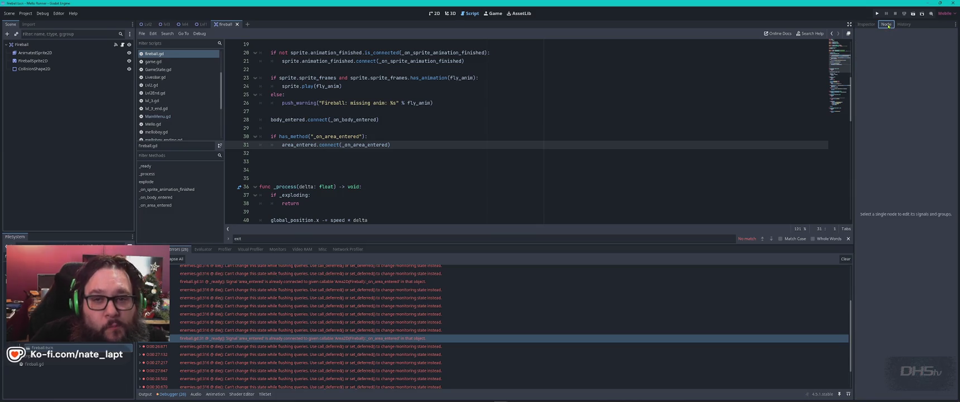
click(904, 24)
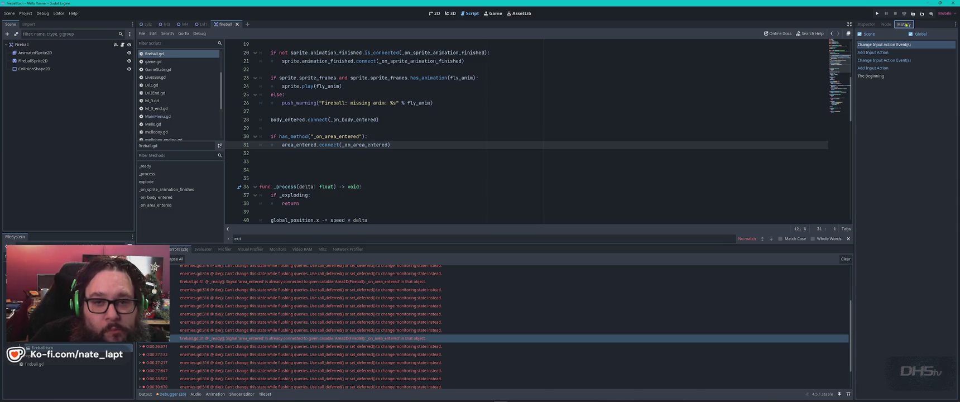
click(867, 25)
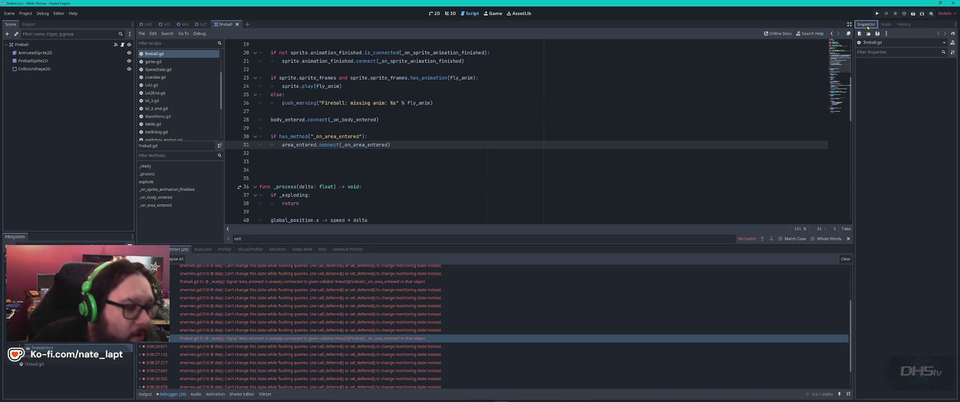
mouse_move(499, 338)
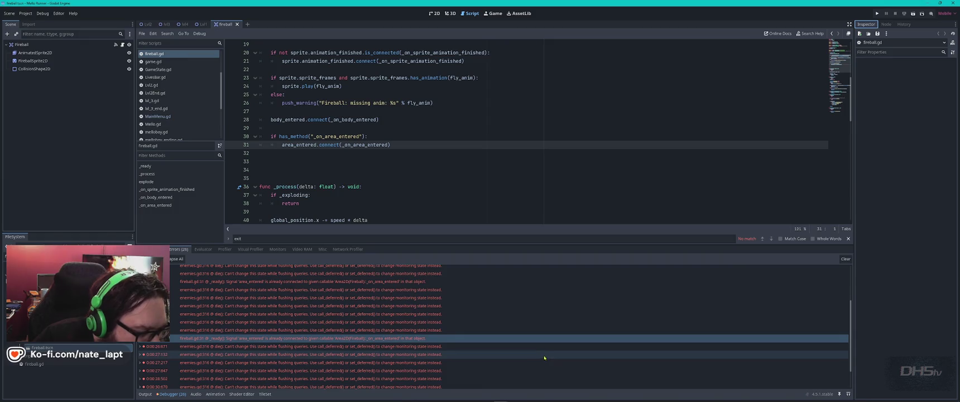
mouse_move(545, 355)
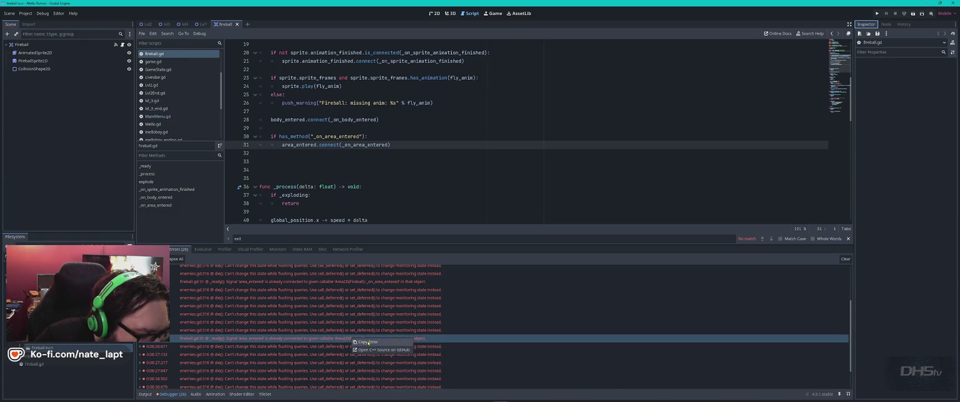
Step: Paste the copied fireball.gd:31 area_entered error and stack trace into the ChatGPT Game Dev chat
mouse_move(370, 343)
key(alt+Tab)
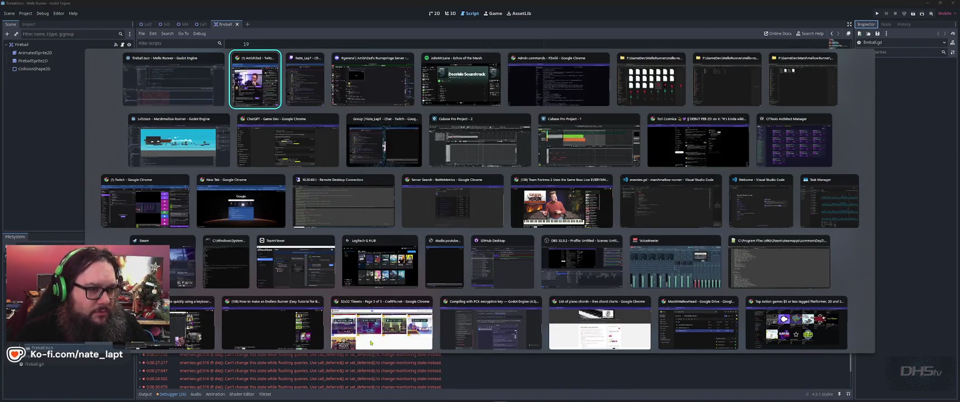
click(287, 140)
scroll(528, 263, down, 10)
click(496, 377)
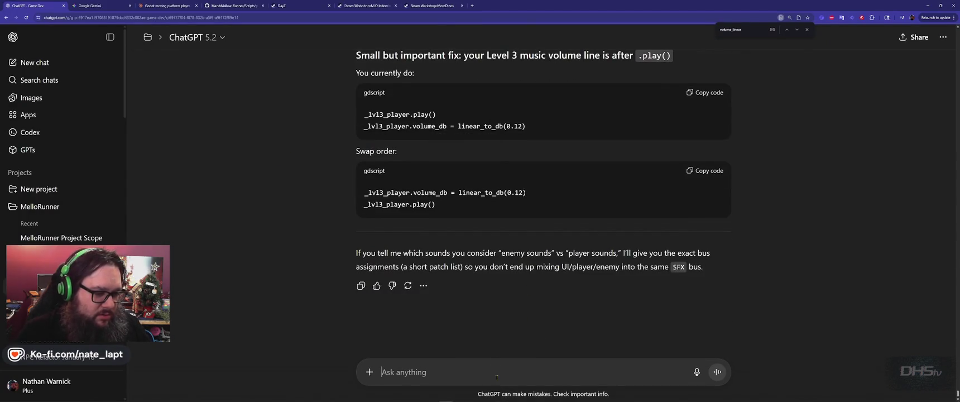
text(E 0:00:24:448   fireball.gd:31 @ _ready(): Signal 'area_entered' is already connected to given callable 'Area2D(Fireball)::_on_area_entered' in that object.   <C++ Error>   Method/function failed. Returning: ERR_INVALID_PARAMETER   <C++ Source>  core/object/object.cpp:1538 @ connect()   <Stack Trace> fireball.gd:31 @ _ready()                 Lvl2.gd:95 @ _spawn_fireball()                 Lvl2.gd:79 @ _update_fireball_spawning()                 Lvl2.gd:71 @ _process())
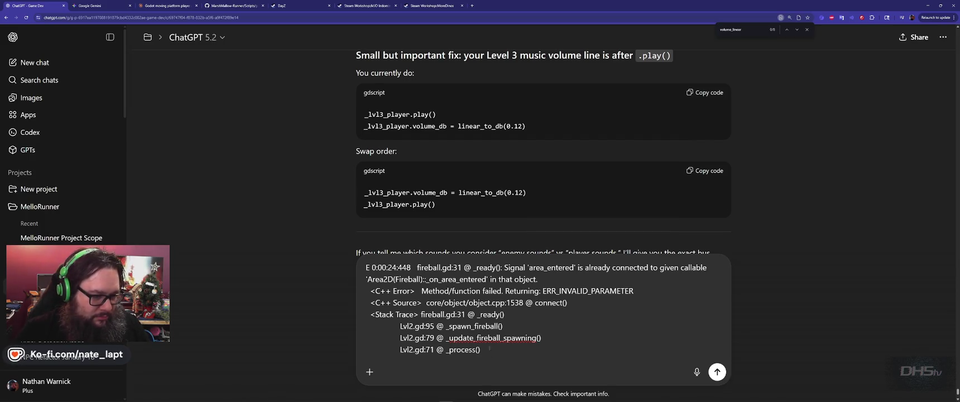
scroll(489, 346, up, 3)
scroll(472, 310, down, 3)
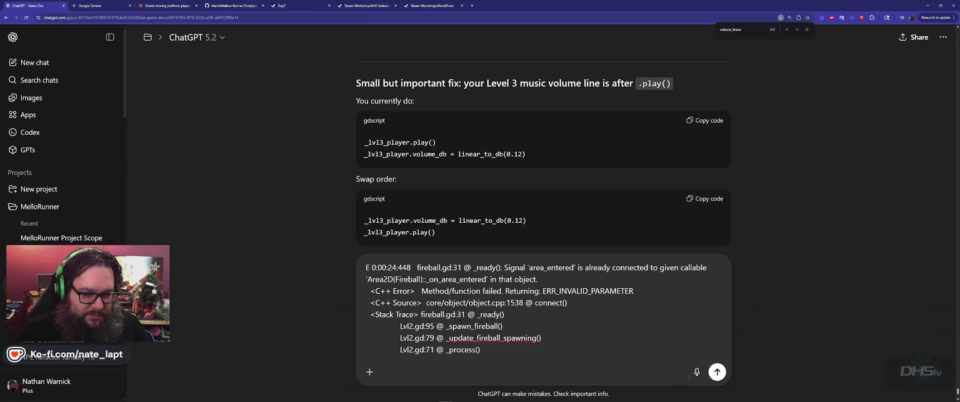
Step: Send the error to ChatGPT, read its is_connected advice, then return to the top of fireball.gd
key(Return)
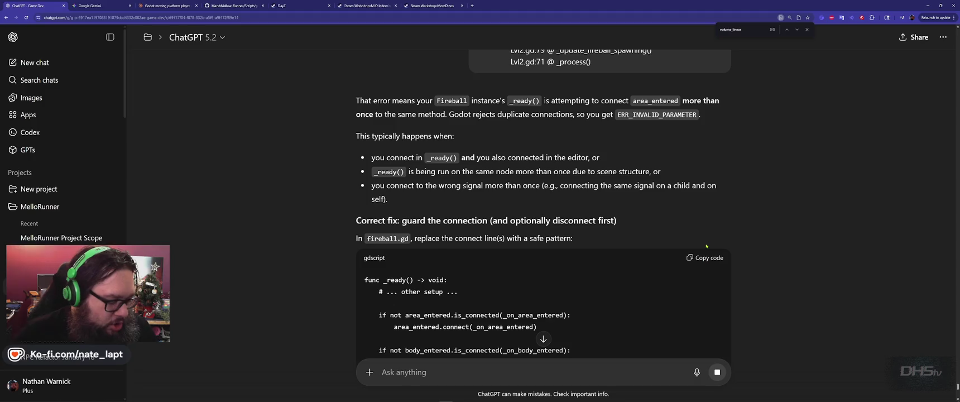
key(alt+Tab)
click(523, 134)
key(ctrl+Home)
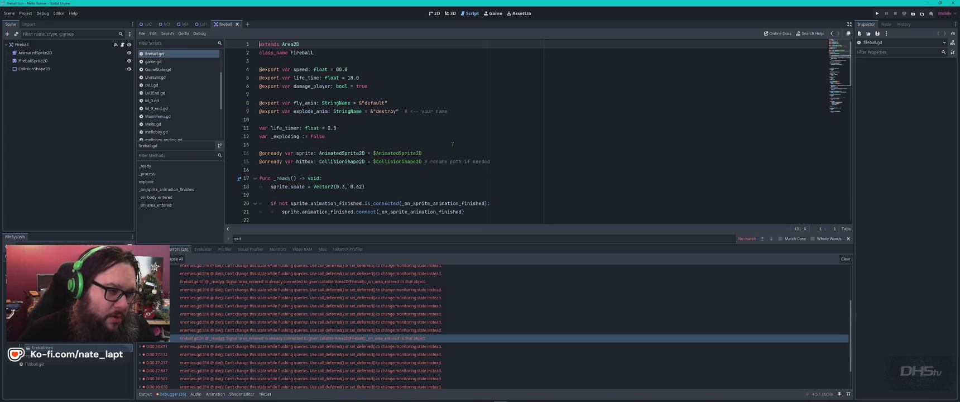
scroll(452, 145, down, 2)
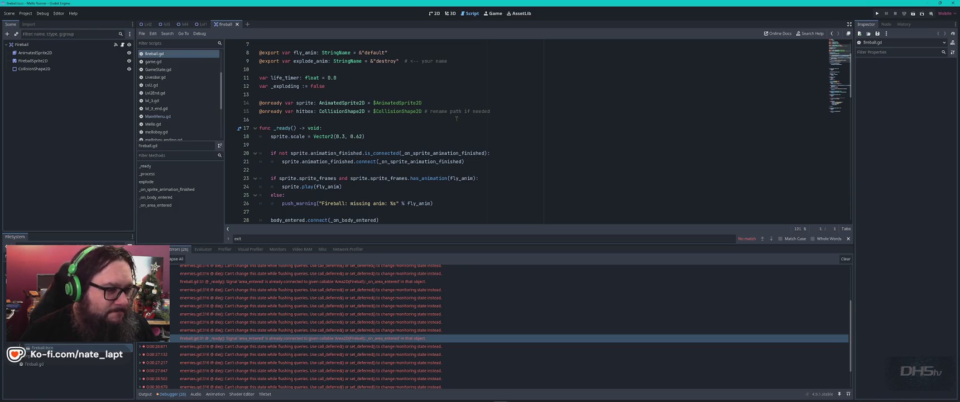
scroll(457, 118, down, 7)
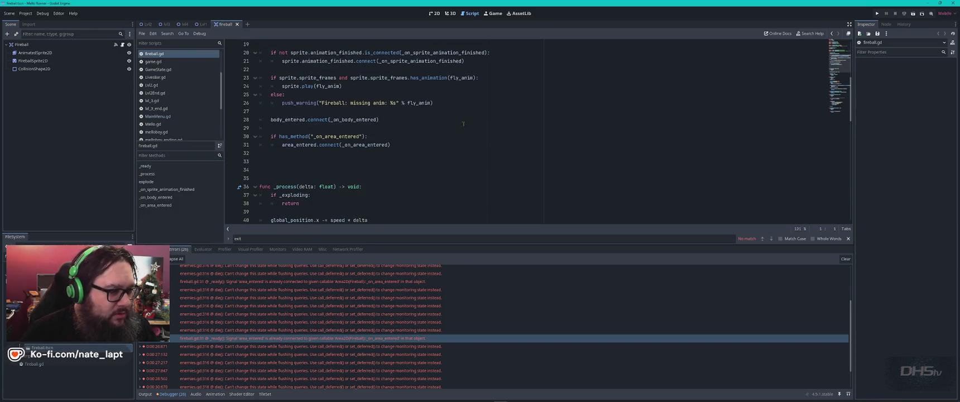
scroll(463, 124, down, 6)
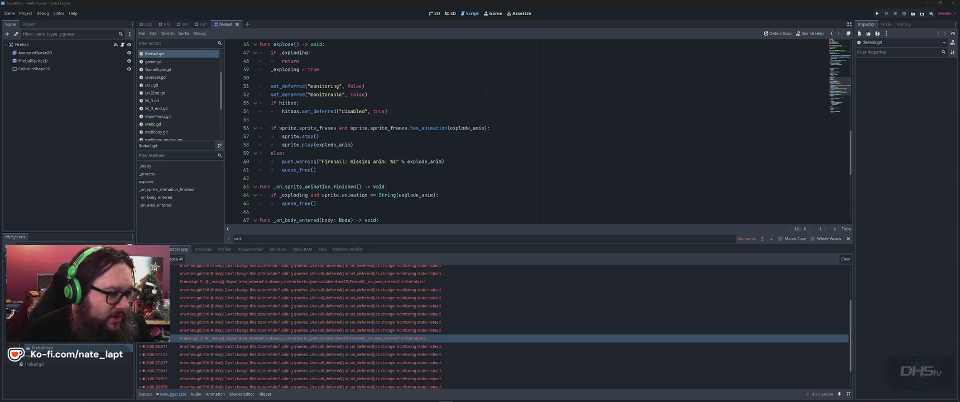
scroll(400, 152, down, 3)
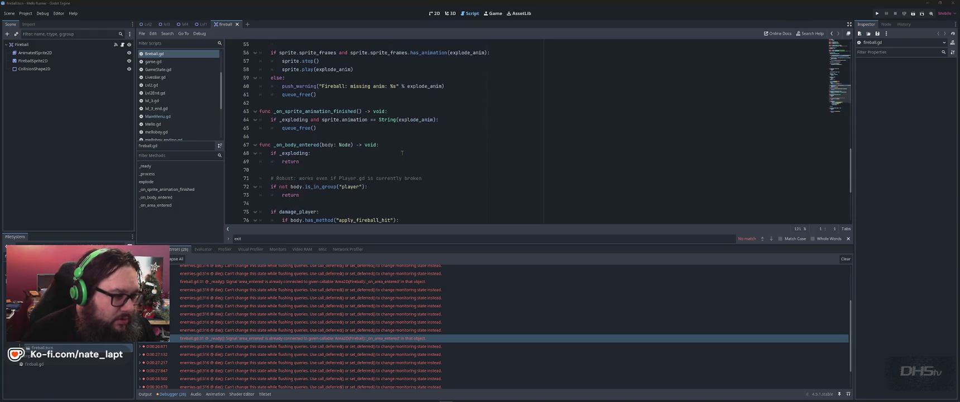
scroll(286, 318, down, 2)
mouse_move(287, 317)
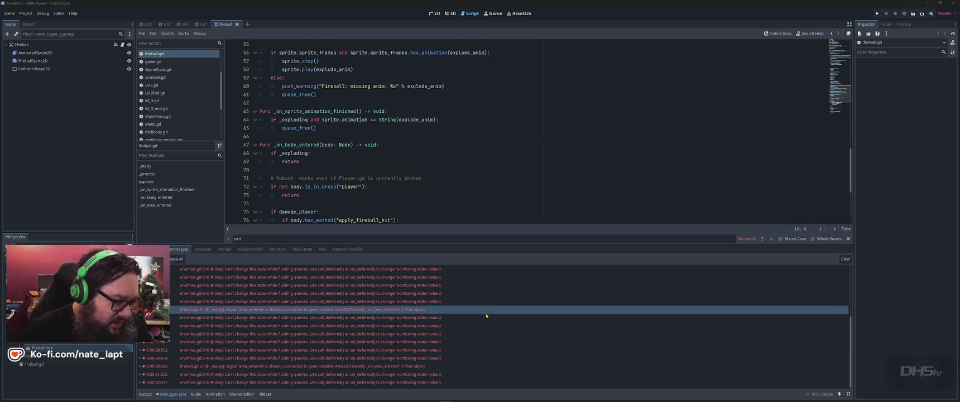
Step: Open player_mello.gd at line 140 from its debugger error, then bring ChatGPT to the front
scroll(348, 330, up, 5)
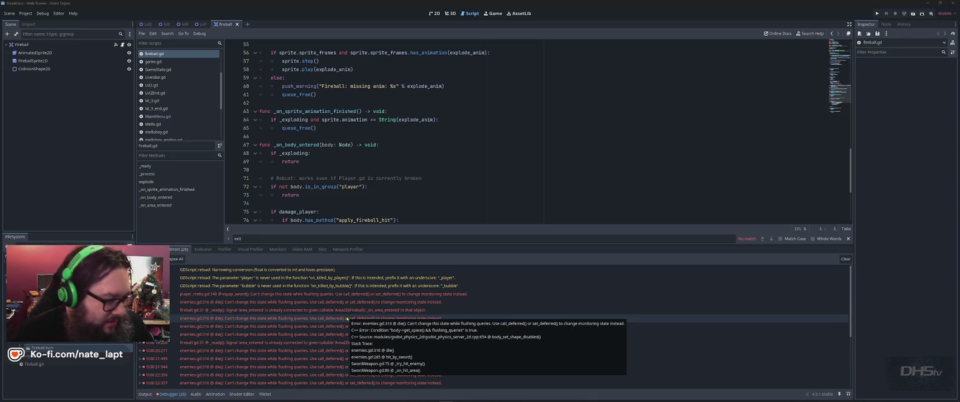
double_click(309, 294)
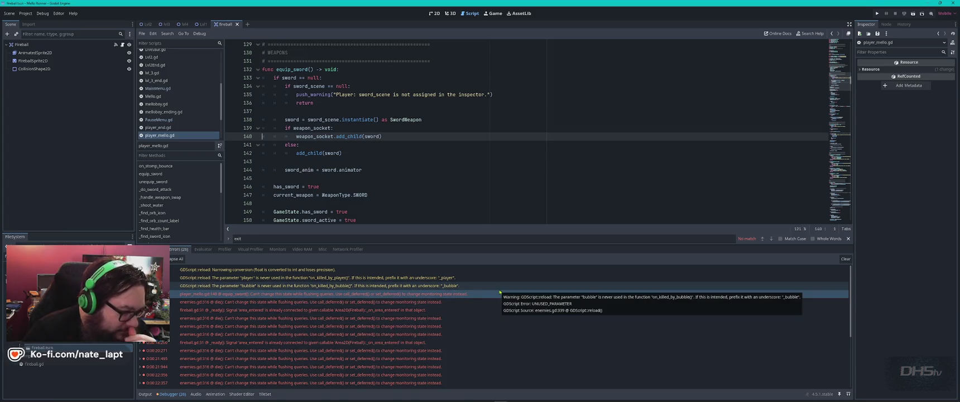
key(super+w)
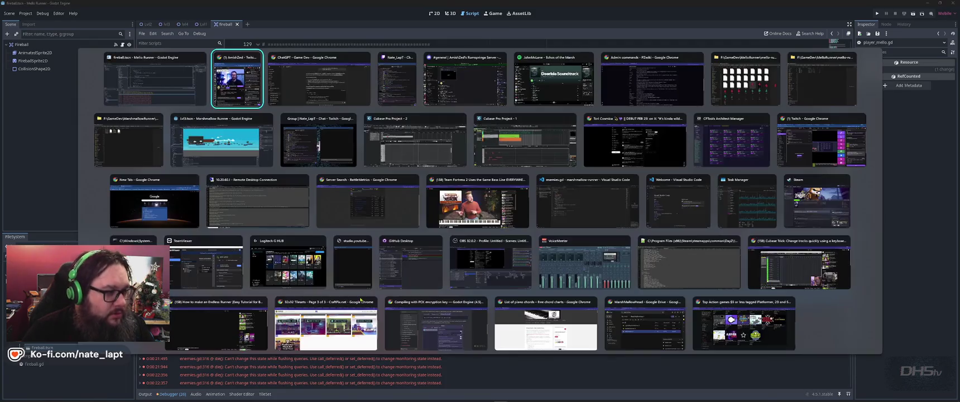
click(339, 101)
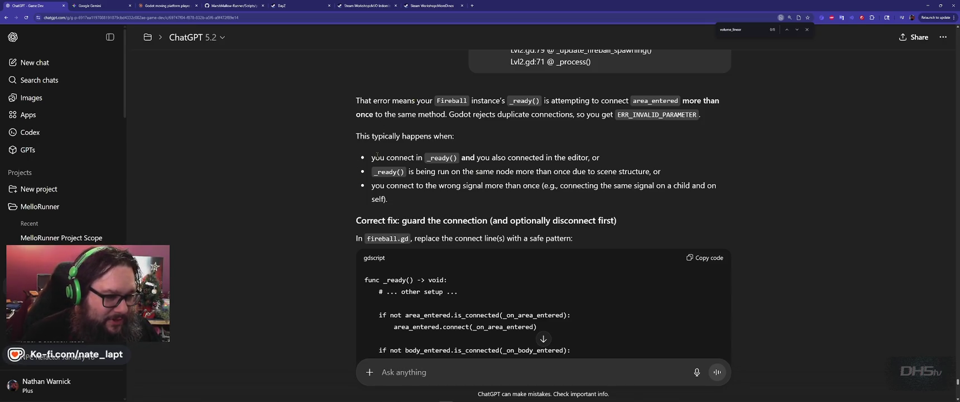
Step: Reread ChatGPT's sentence on area_entered being connected in both places, then return to player_mello.gd
drag(385, 156, 590, 158)
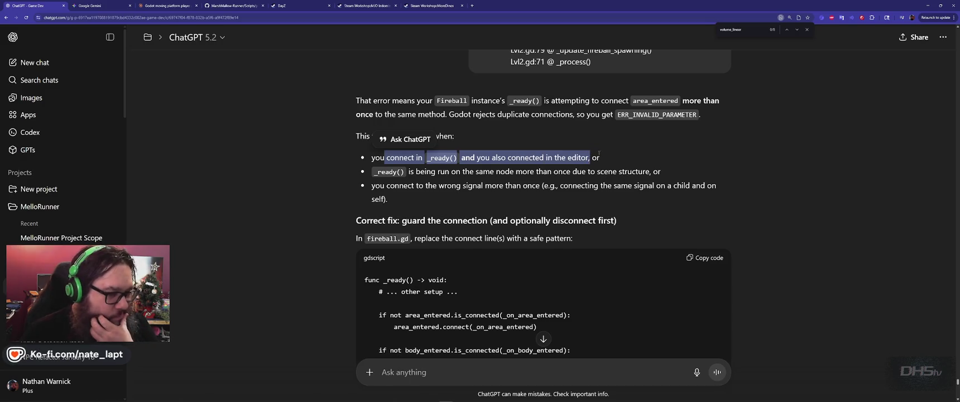
click(449, 180)
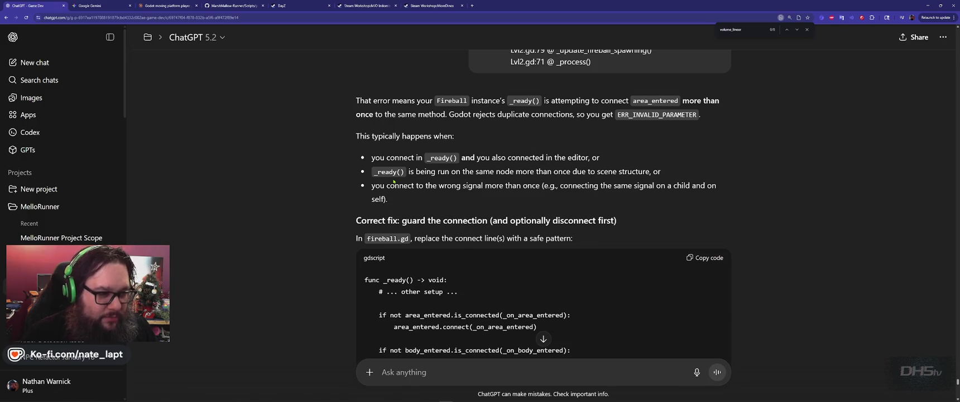
key(alt+Tab)
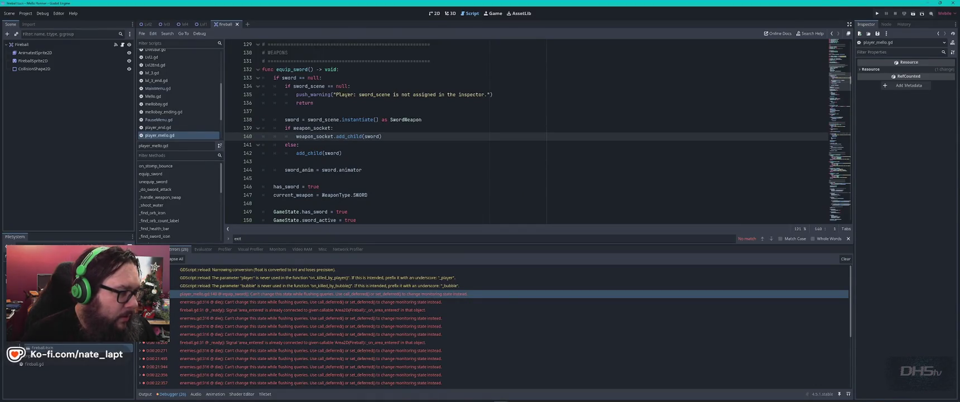
Step: Open Lvl2.gd and search it for 'fireb', stepping through the first matches
click(152, 58)
click(490, 144)
key(ctrl+f)
text(fireb)
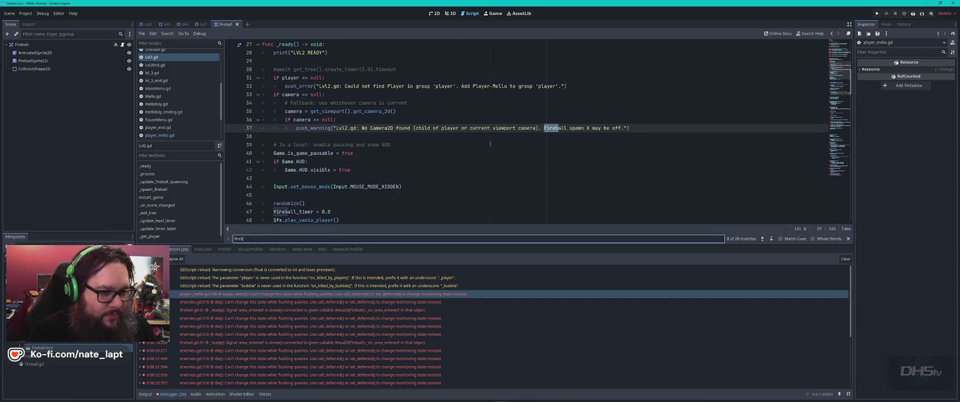
key(Return)
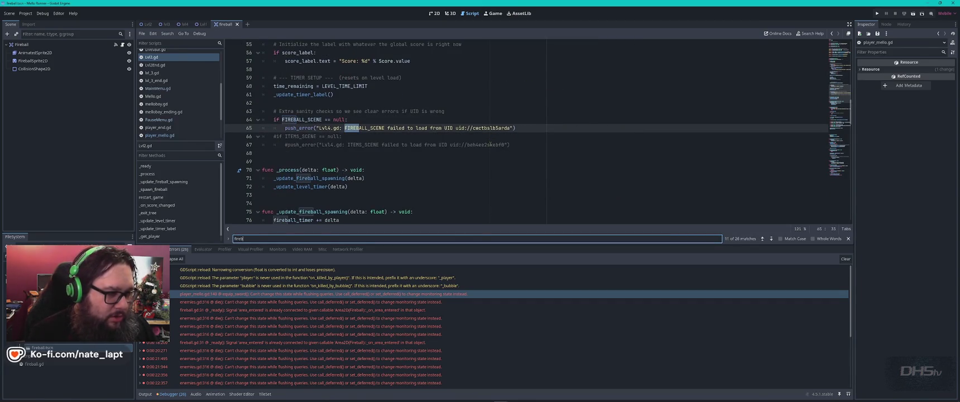
key(Return)
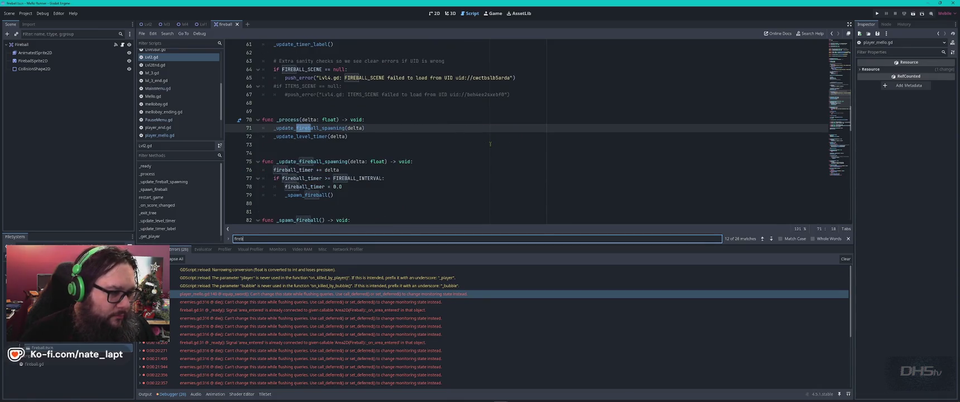
key(Return)
key(Return)
key(Return)
key(Return)
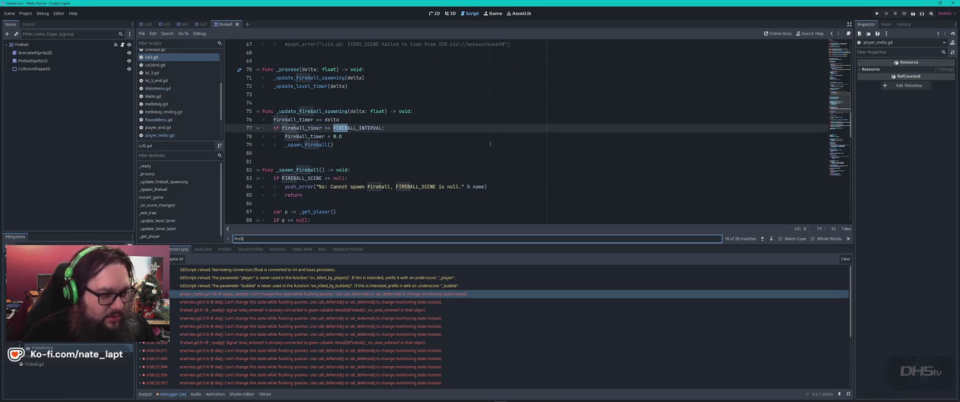
Step: Rerun the 'fireb' search from the top of Lvl2.gd, visiting lines 37, 47, 64, 76, 84 and 104
click(490, 144)
key(ctrl+Home)
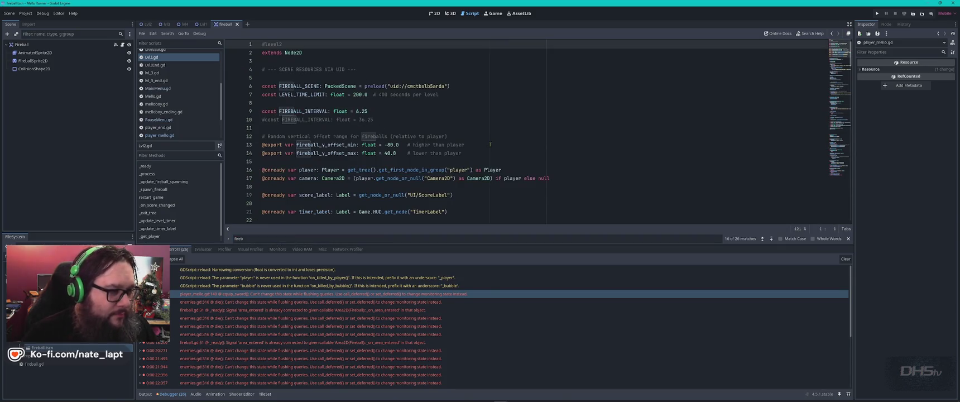
key(ctrl+f)
key(Return)
key(Return)
key(Return)
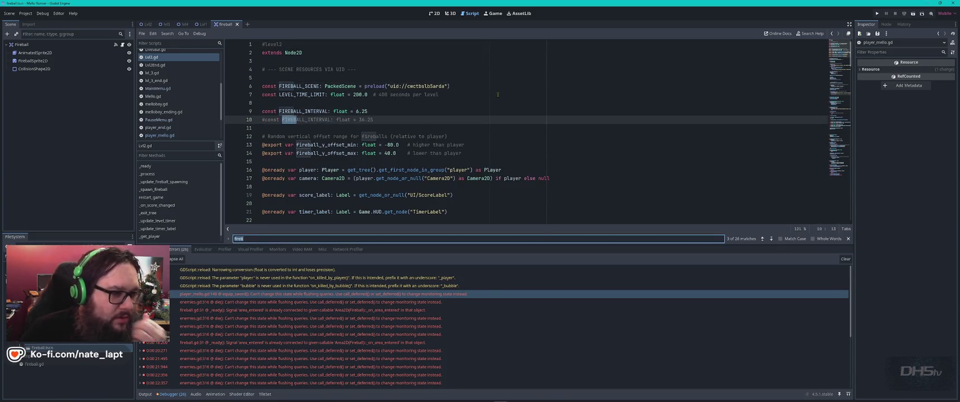
key(Return)
key(Return)
key(Return)
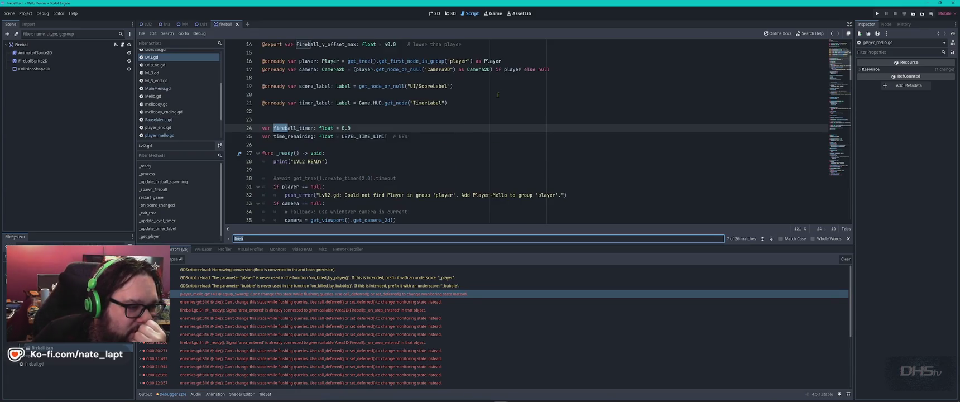
key(Return)
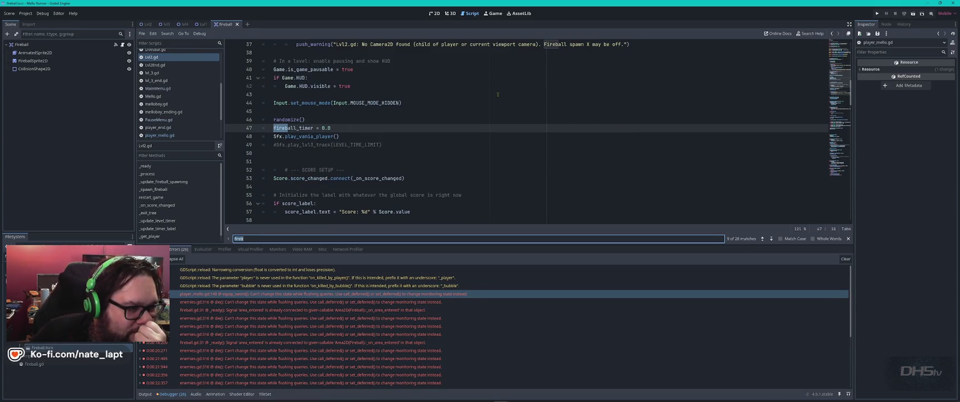
key(Return)
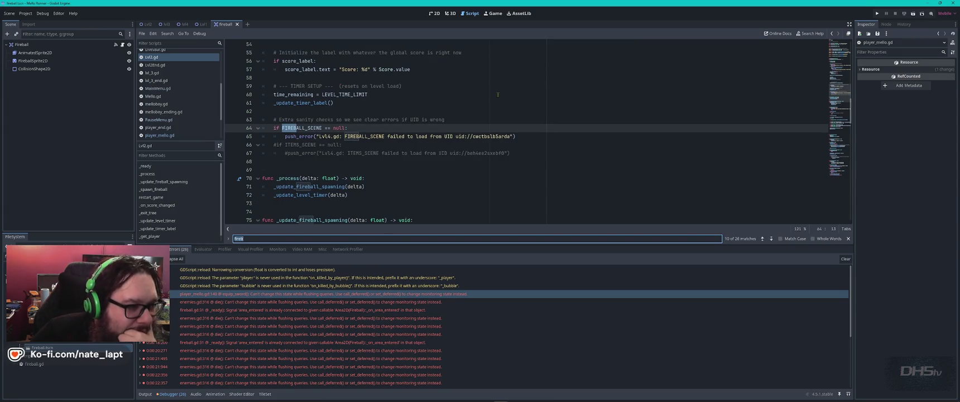
key(Return)
key(Return)
key(Return)
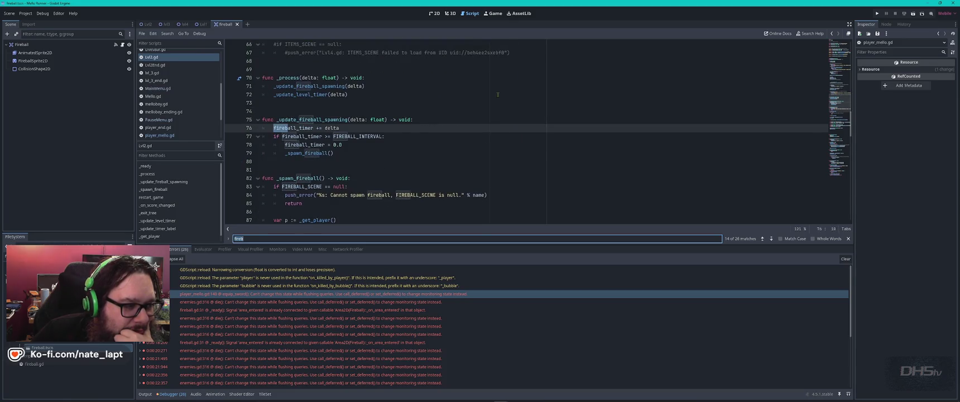
key(Return)
key(Return)
key(Return)
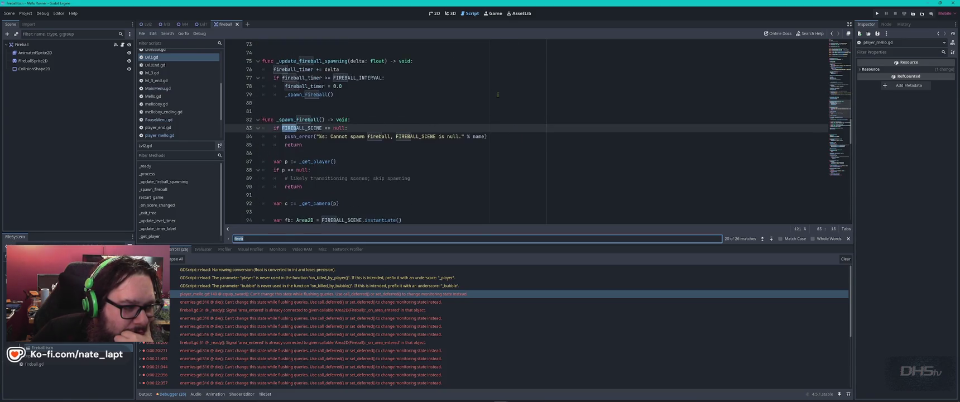
key(Return)
key(Return)
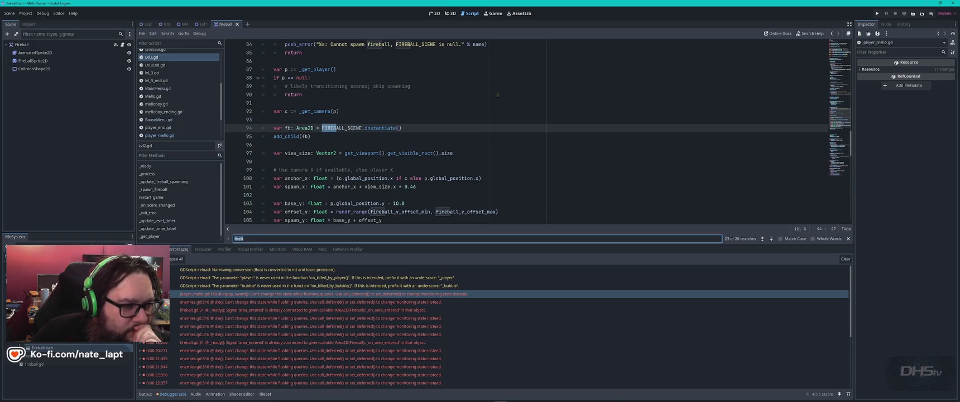
key(Return)
key(Return)
key(Return)
key(Return)
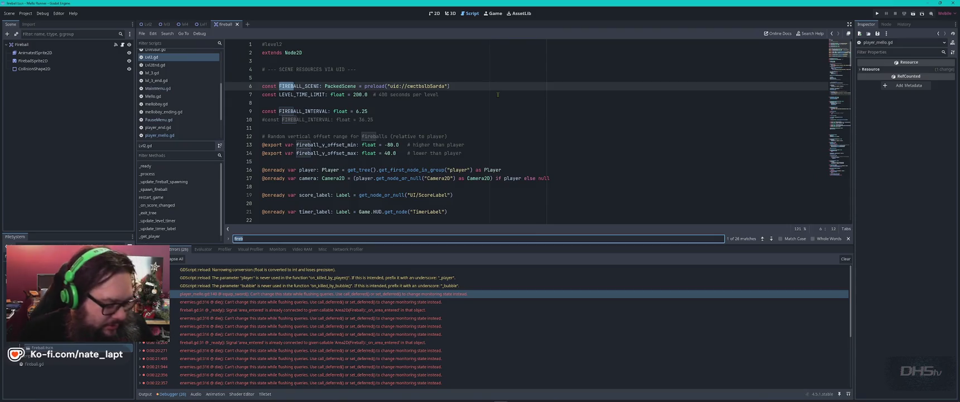
key(alt+Tab)
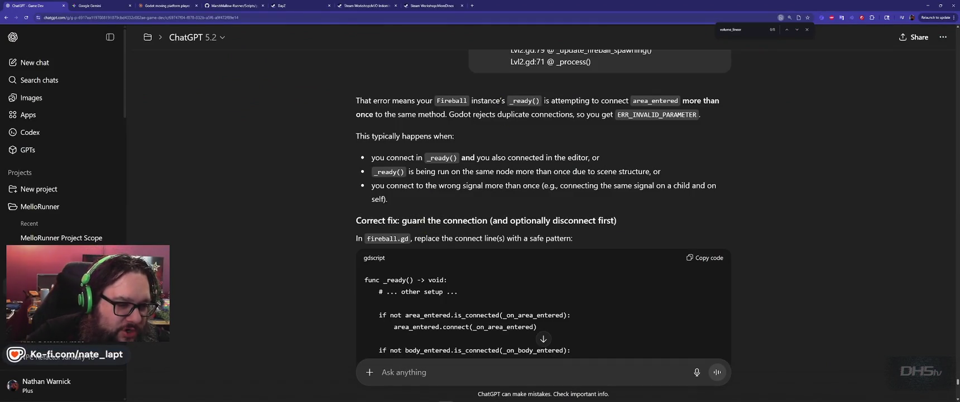
Step: Scroll to the end of ChatGPT's guarded-connection code, then open fireball.gd in Godot
scroll(332, 213, down, 2)
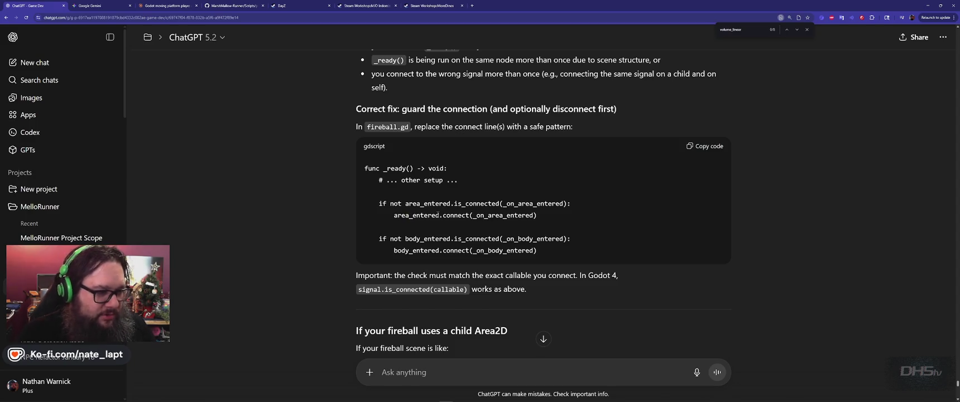
key(alt+Tab)
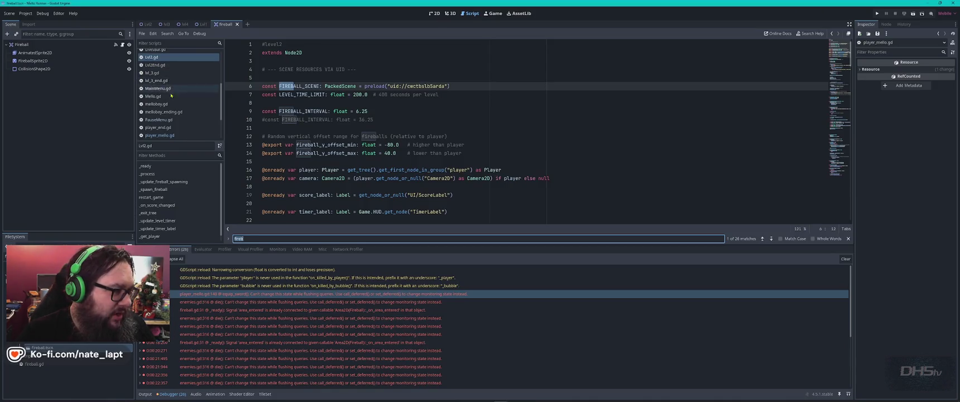
scroll(170, 84, up, 2)
click(168, 60)
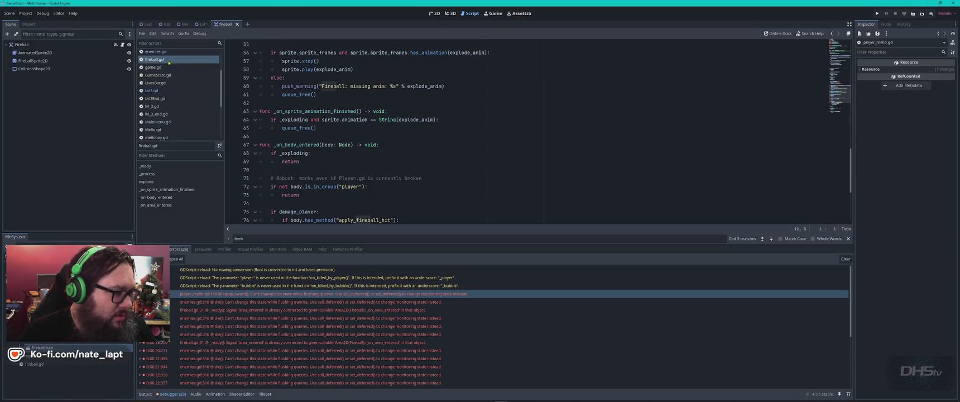
Step: Pick out area_entered in ChatGPT's suggested guard code
click(493, 111)
scroll(494, 111, up, 10)
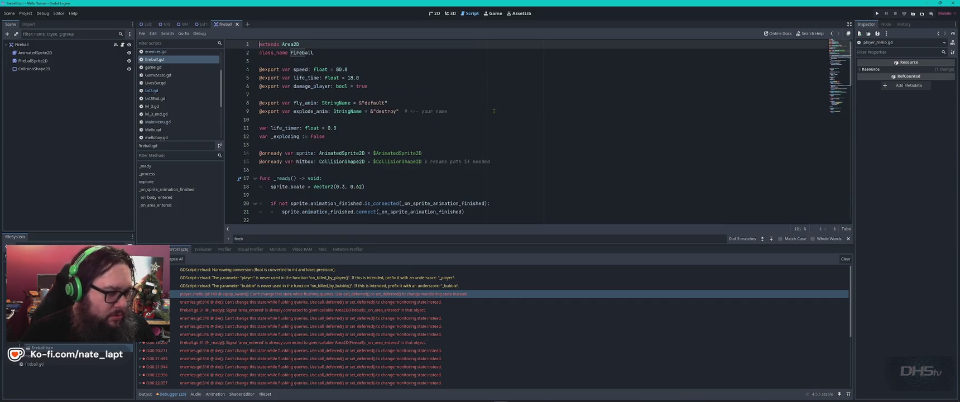
key(alt+Tab)
double_click(427, 203)
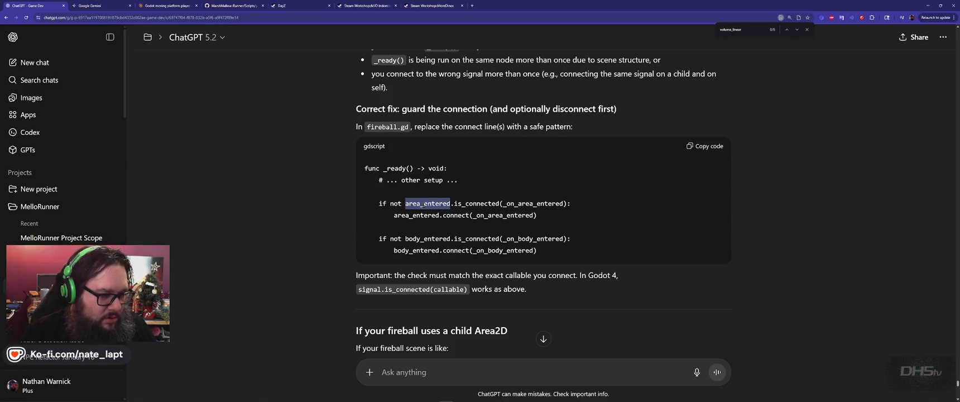
key(alt+Tab)
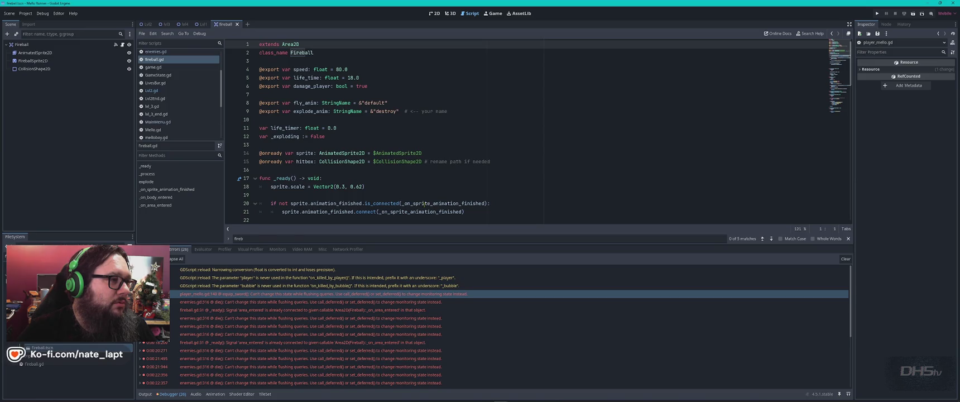
Step: Search fireball.gd for 'area_entered', landing on the connect call on line 31
key(ctrl+f)
text(area_entered)
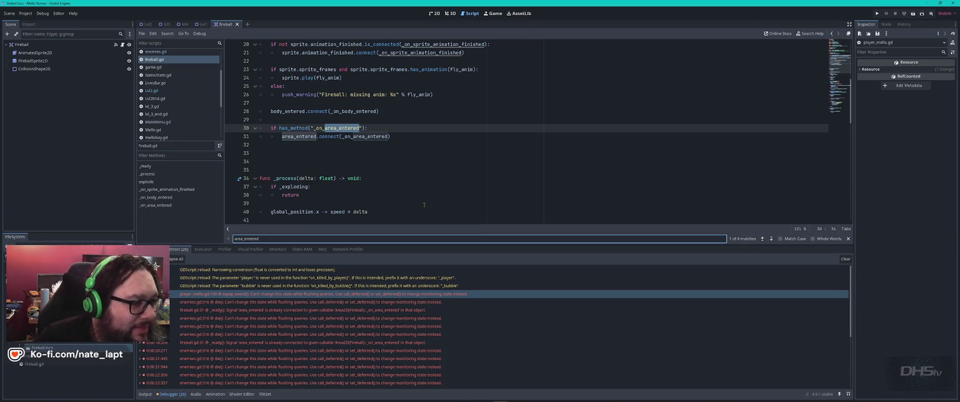
key(Return)
key(Return)
key(Return)
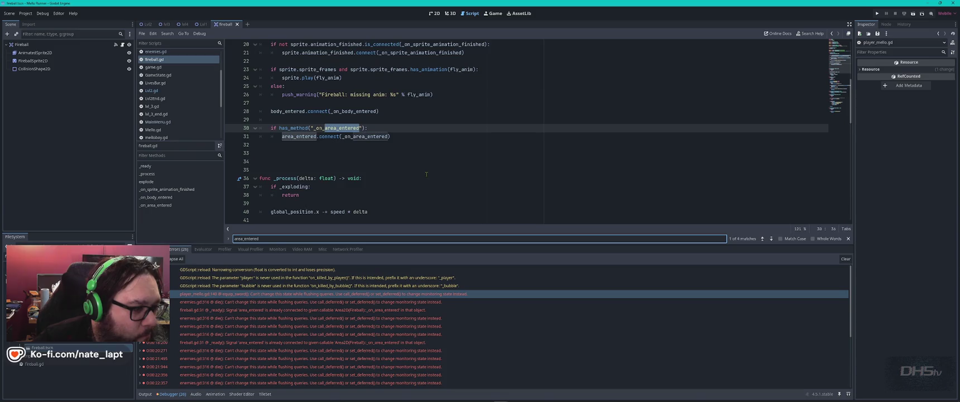
key(Return)
key(Return)
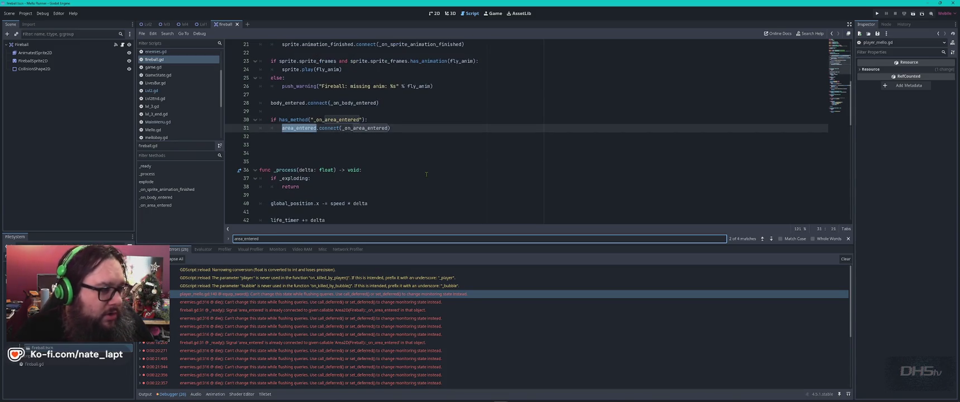
Step: Compare fireball.gd's line-31 area_entered connection with ChatGPT's guard code
key(alt+Tab)
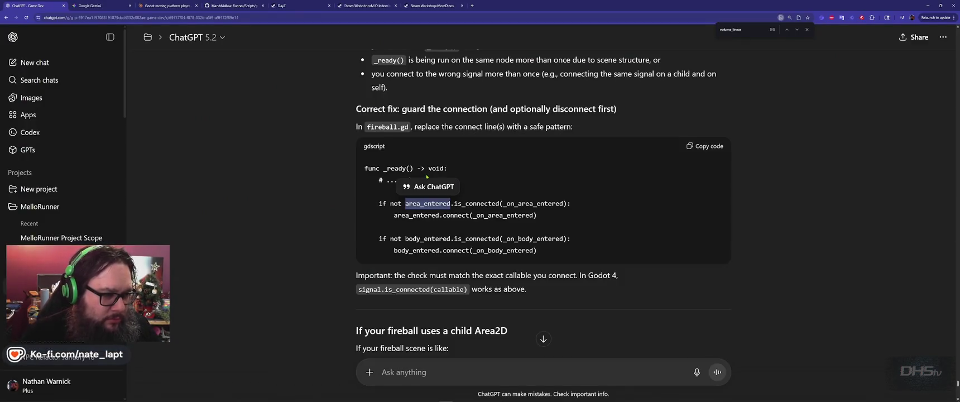
key(alt+Tab)
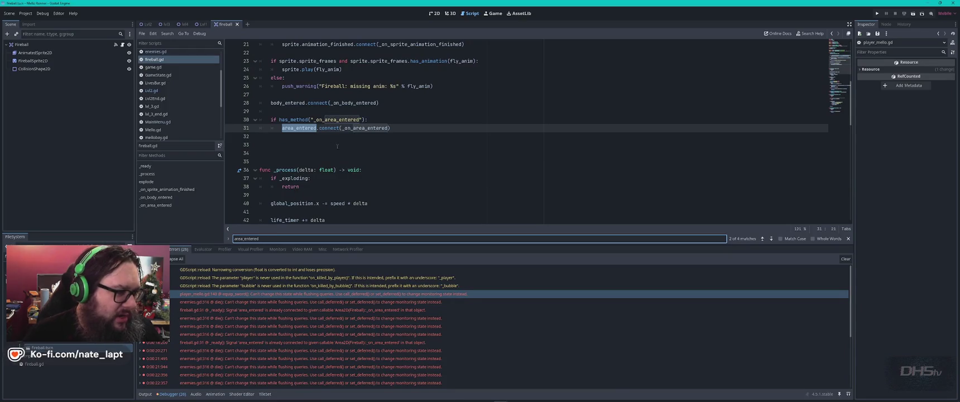
scroll(356, 150, up, 5)
scroll(356, 150, down, 1)
scroll(288, 127, down, 2)
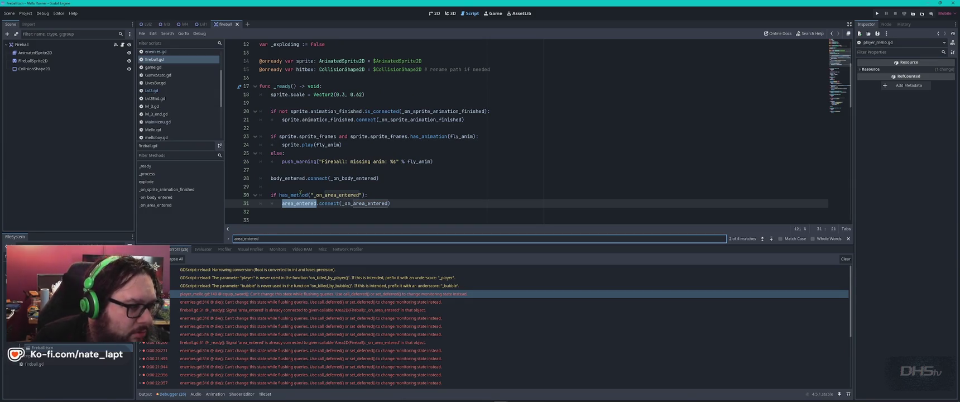
key(alt+Tab)
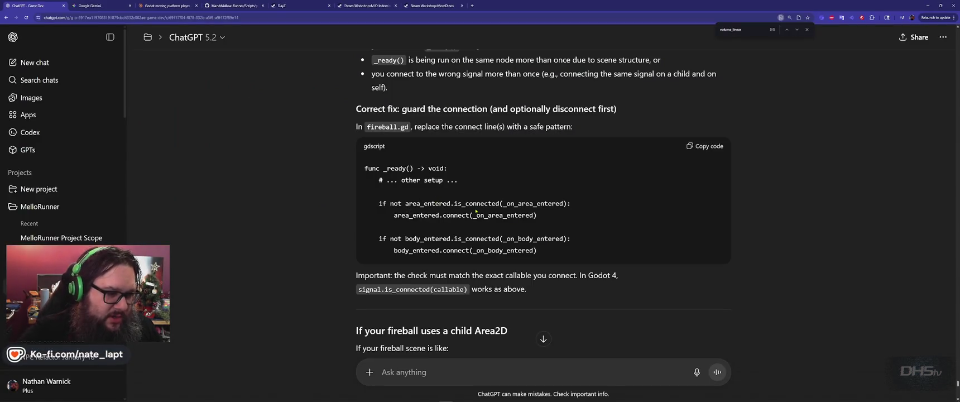
key(alt+Tab)
key(alt+Tab)
key(alt+Tab)
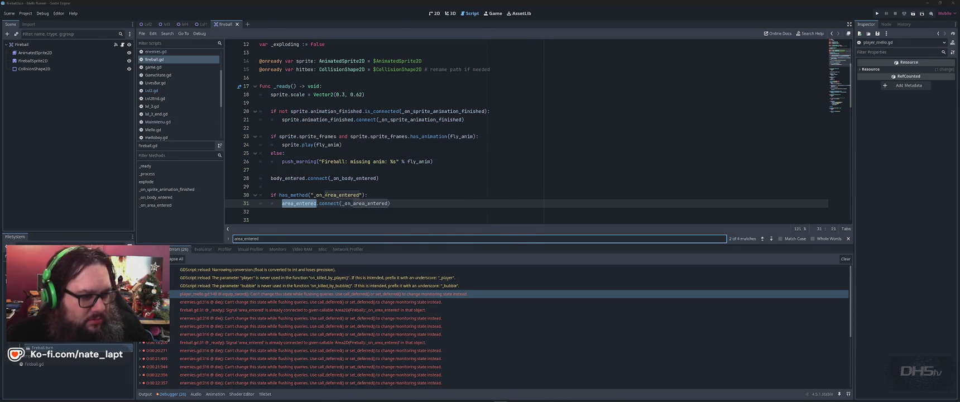
key(alt+Tab)
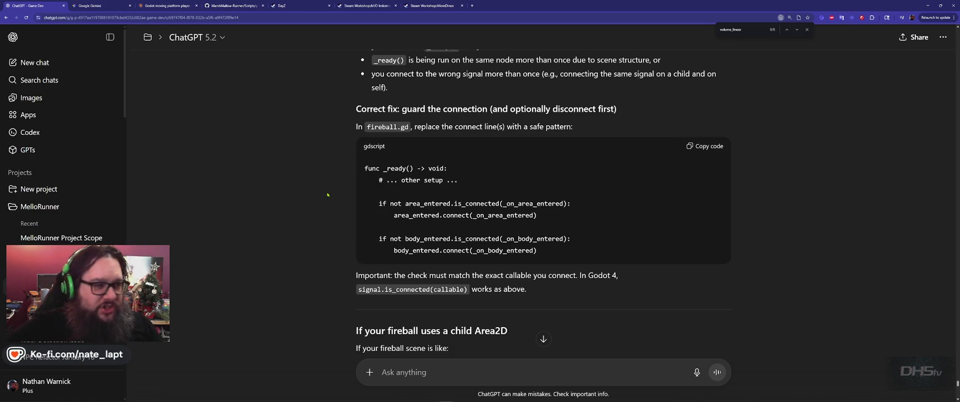
scroll(330, 196, down, 1)
scroll(331, 196, down, 2)
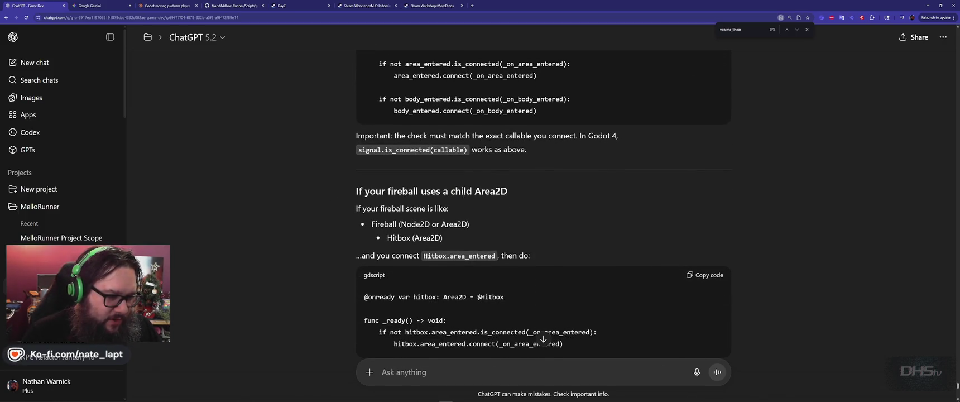
key(alt+Tab)
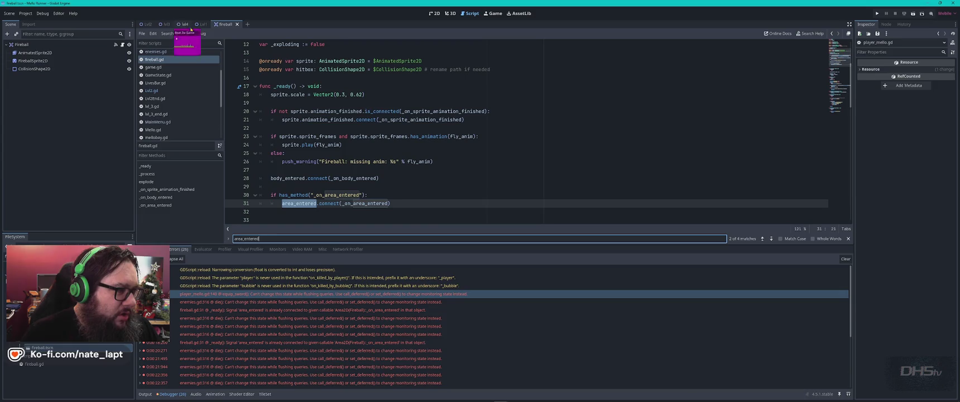
Step: Open the Lvl2 scene, briefly filter its tree for 'fire', then return to the Fireball scene
click(147, 24)
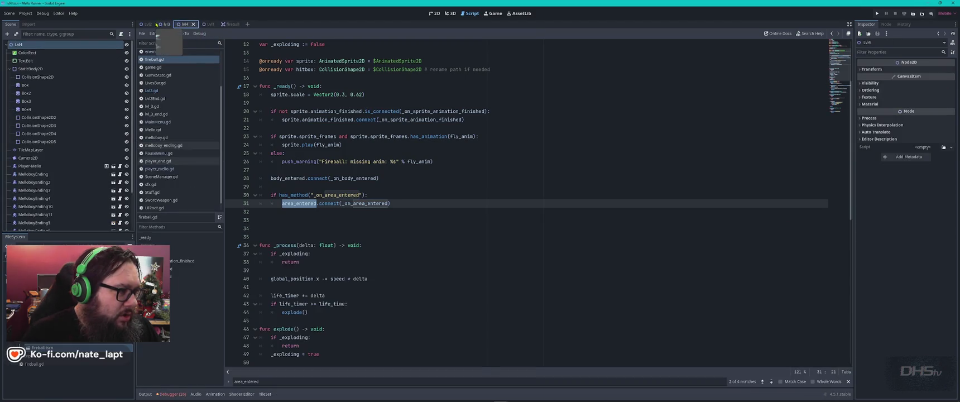
click(55, 34)
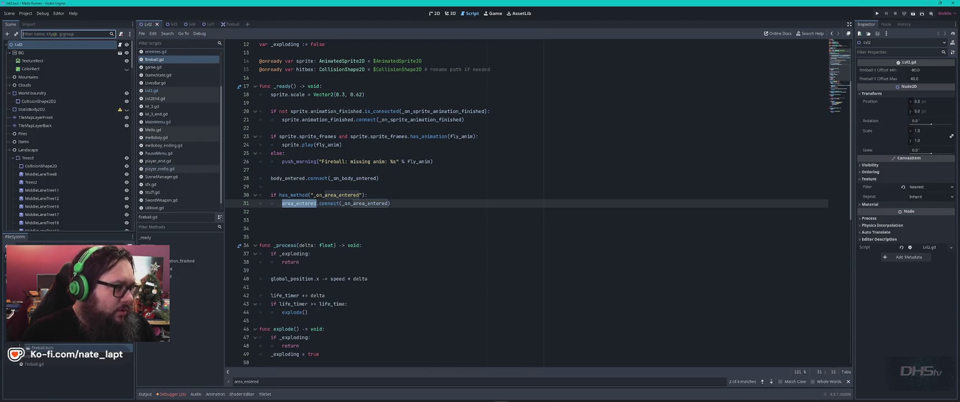
text(fire)
key(BackSpace)
key(alt+Tab)
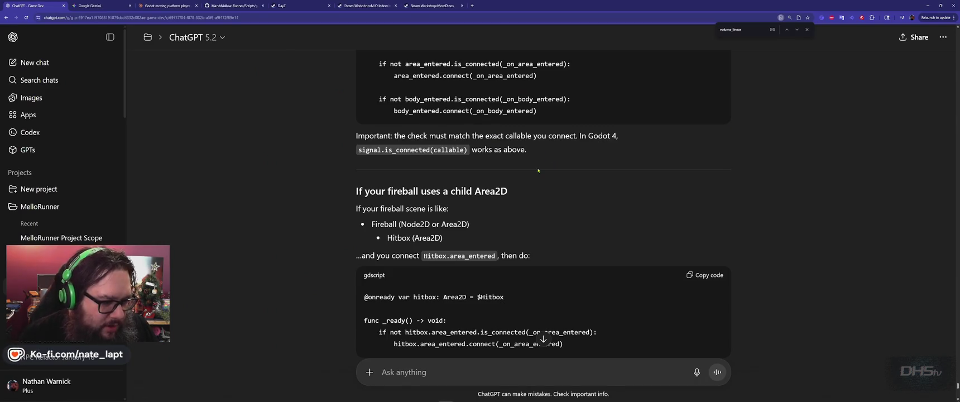
key(alt+Tab)
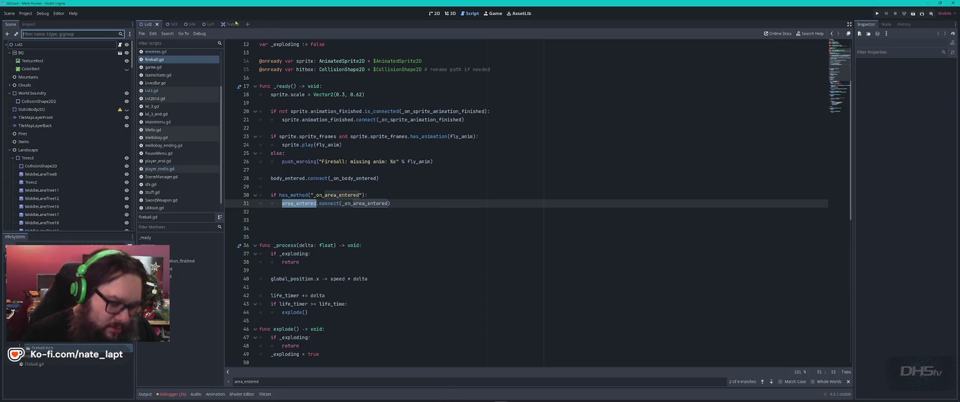
click(231, 24)
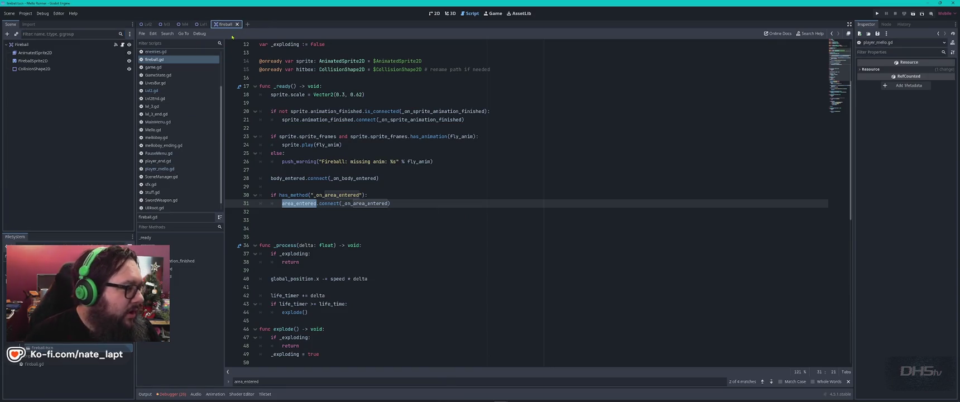
Step: Confirm in Change Type that the Fireball root node is an Area2D, cancelling without changes
click(22, 45)
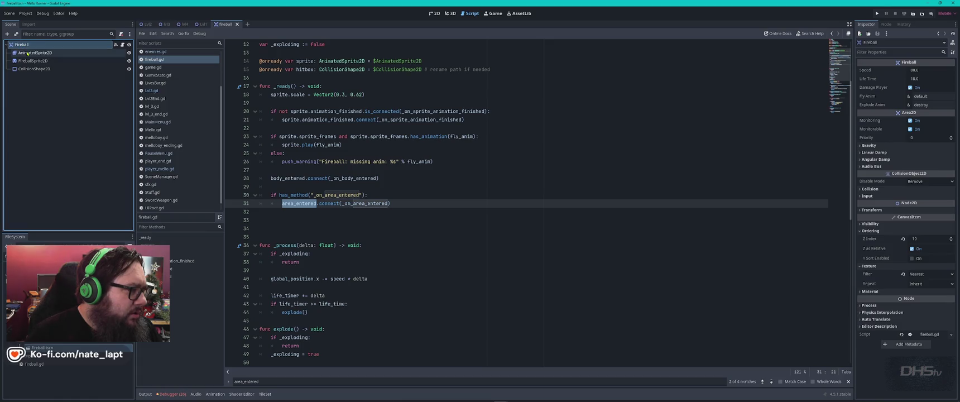
right_click(21, 46)
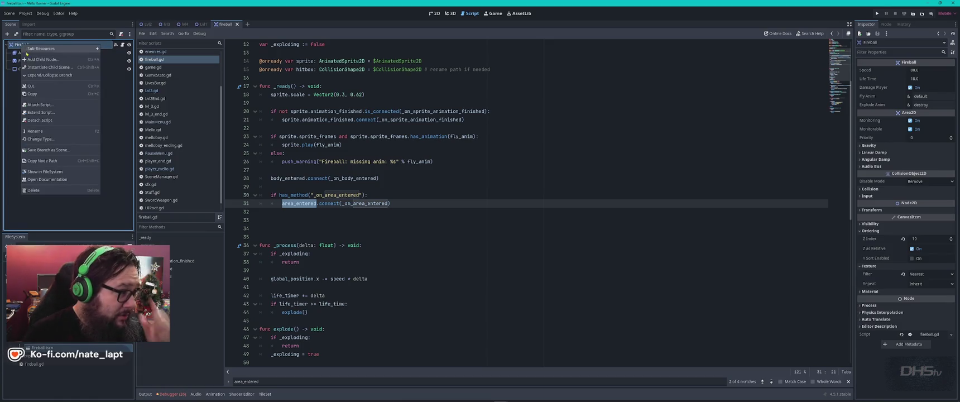
click(49, 141)
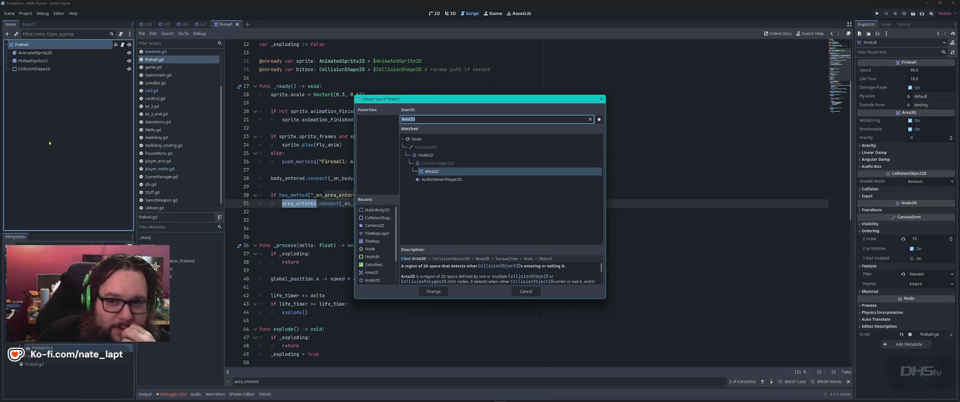
drag(479, 102, 447, 60)
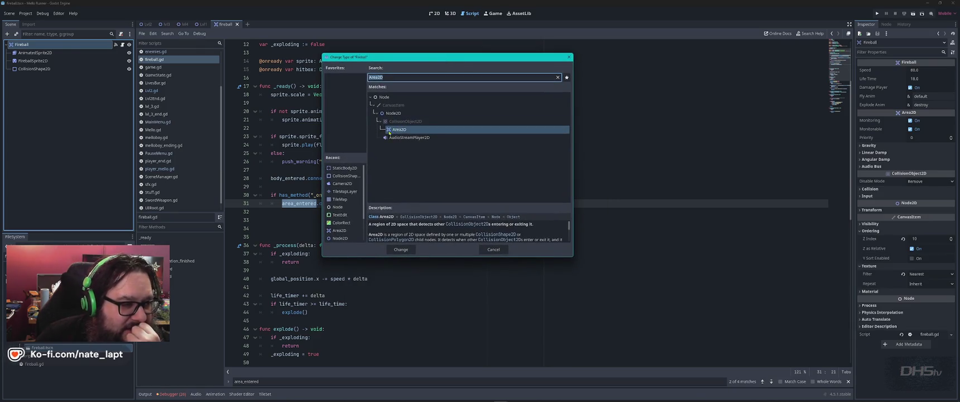
click(493, 249)
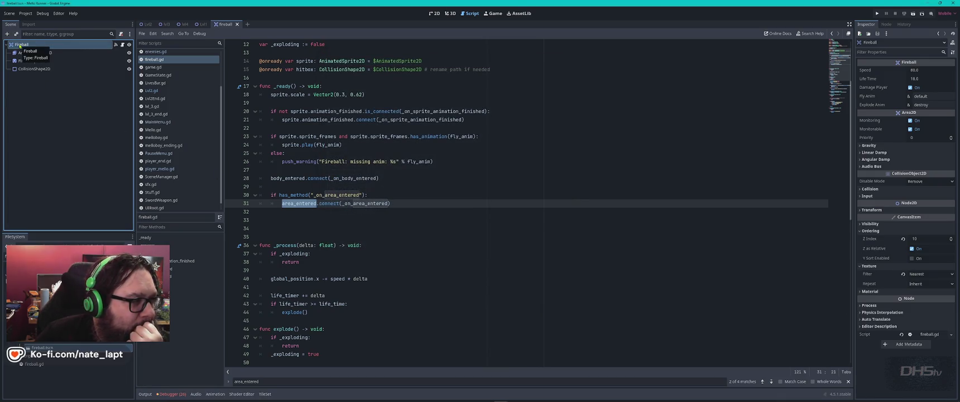
click(518, 162)
Step: Review fireball.gd's opening lines: extends Area2D, class_name Fireball and its exports
scroll(519, 161, up, 4)
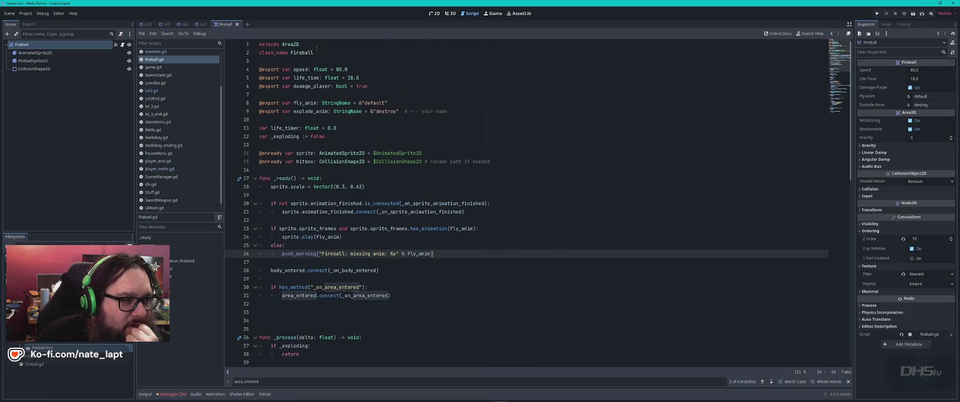
click(312, 48)
key(Down)
key(Down)
scroll(410, 177, down, 1)
scroll(410, 177, down, 3)
key(alt+Tab)
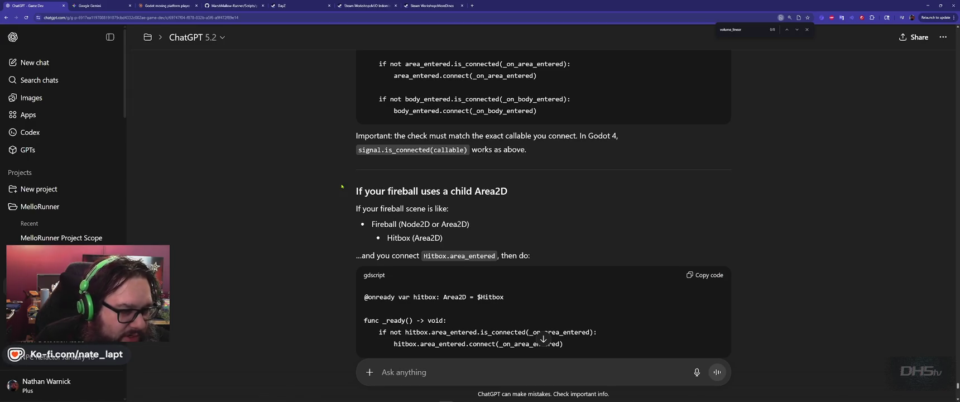
Step: Scroll to ChatGPT's 'If your fireball uses a child Area2D' section and select 'Hitbox'
scroll(579, 157, down, 3)
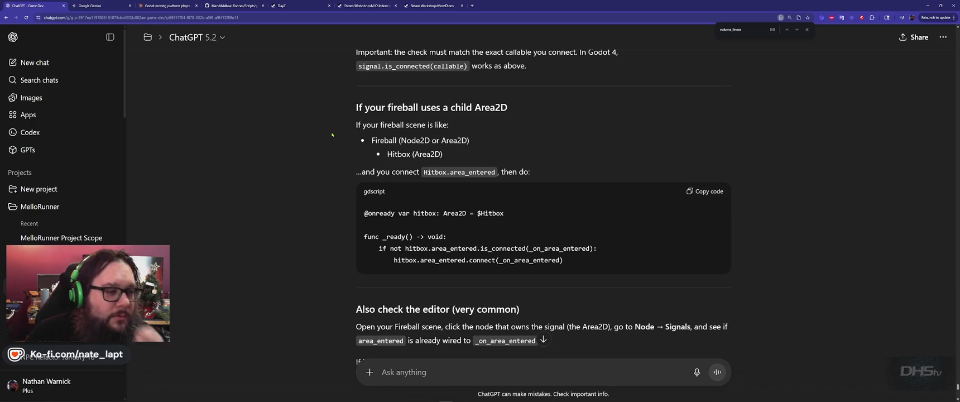
double_click(487, 105)
click(398, 135)
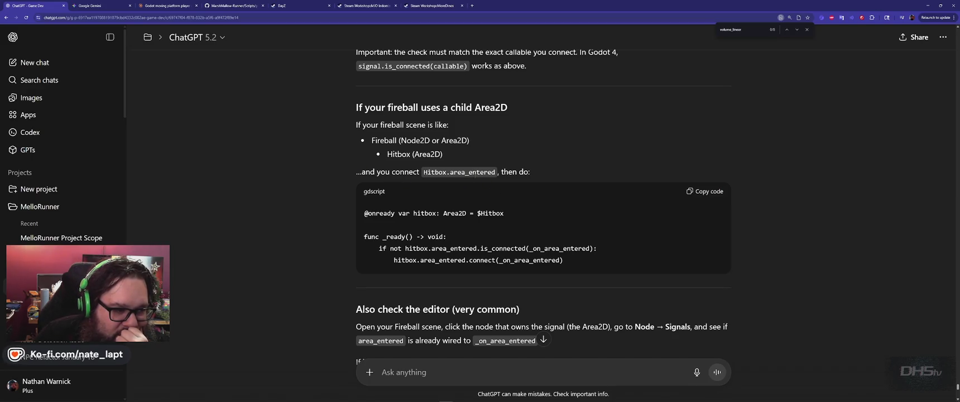
scroll(346, 198, down, 2)
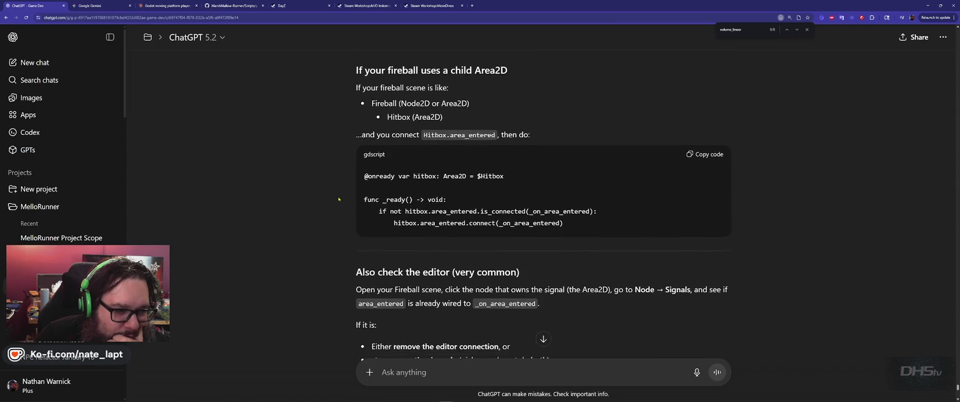
scroll(338, 199, down, 2)
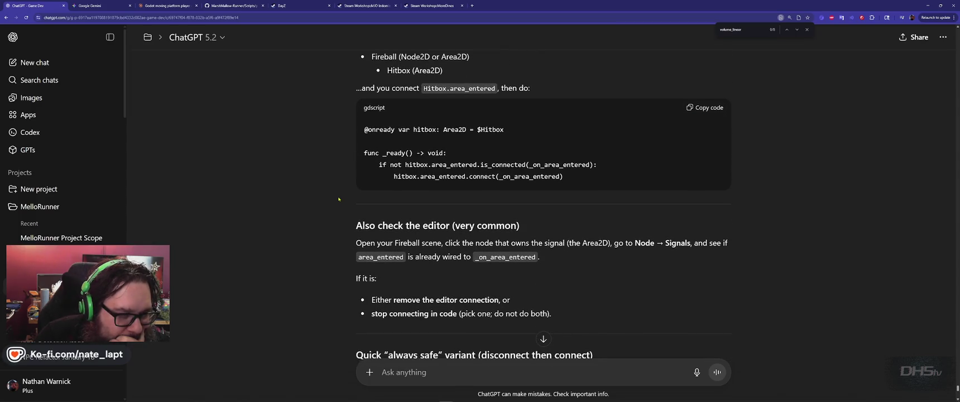
scroll(340, 199, up, 5)
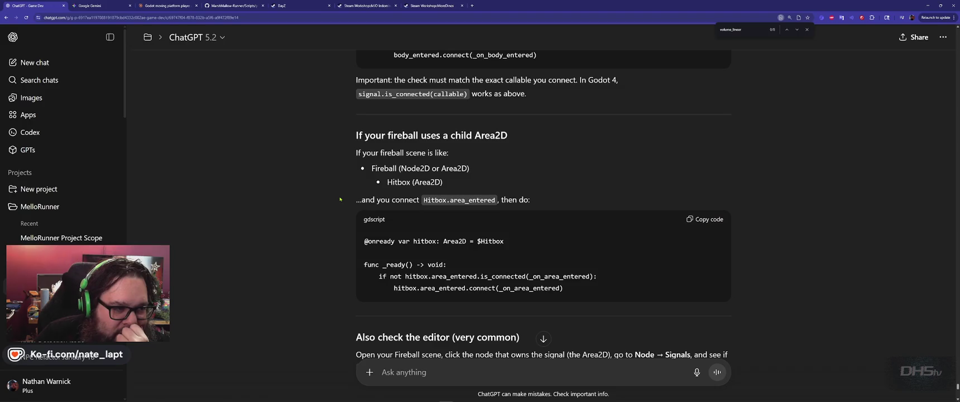
scroll(340, 198, up, 4)
scroll(340, 199, down, 4)
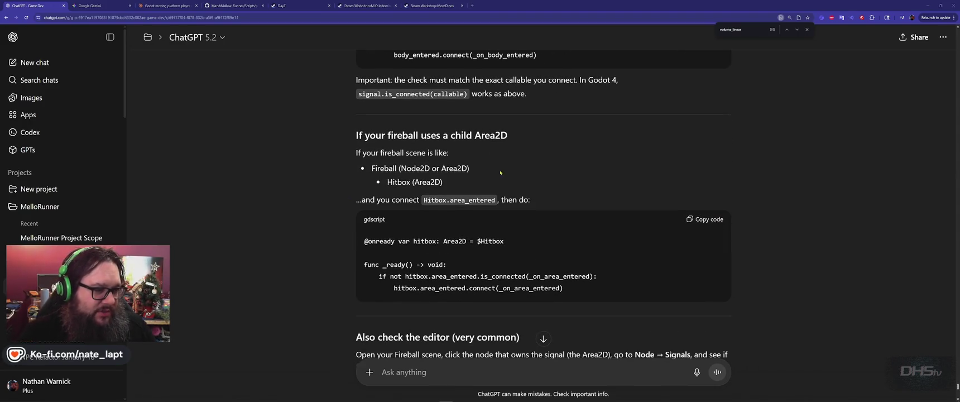
double_click(433, 201)
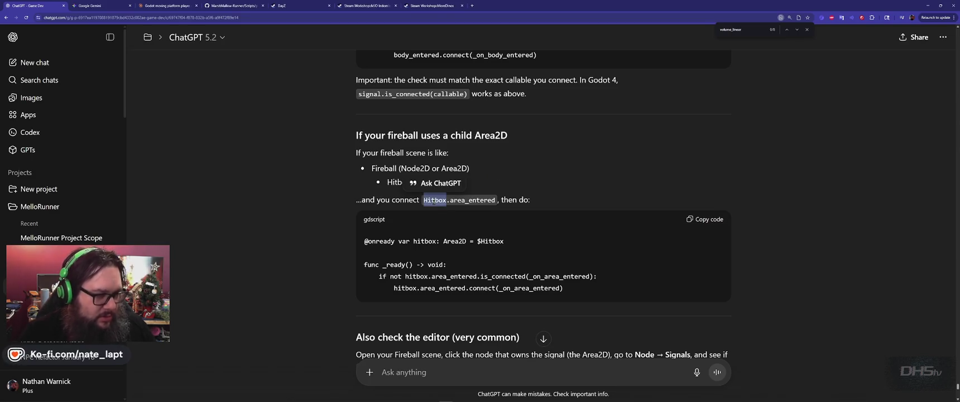
Step: Search fireball.gd for the copied 'Hitbox', checking matches on lines 15 and 53
key(ctrl+c)
key(alt+Tab)
key(ctrl+f)
key(ctrl+v)
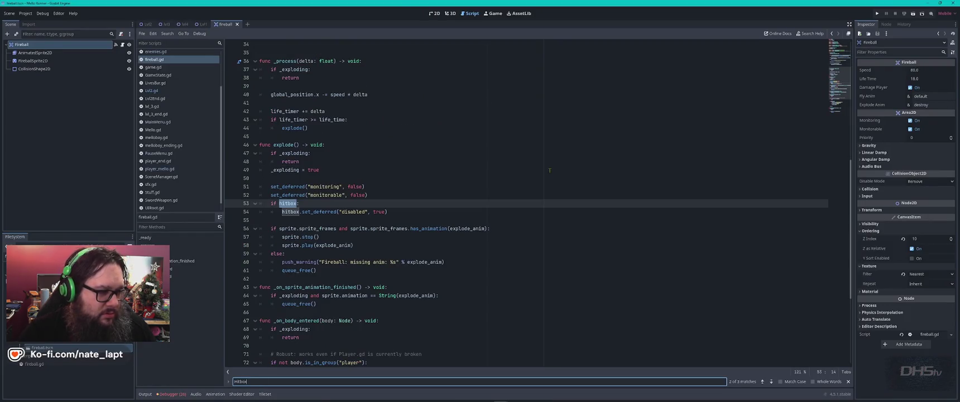
key(shift+Return)
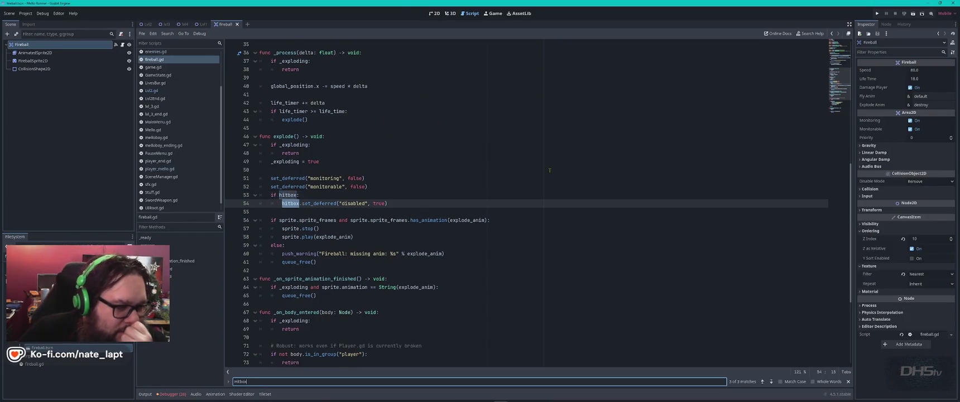
key(Return)
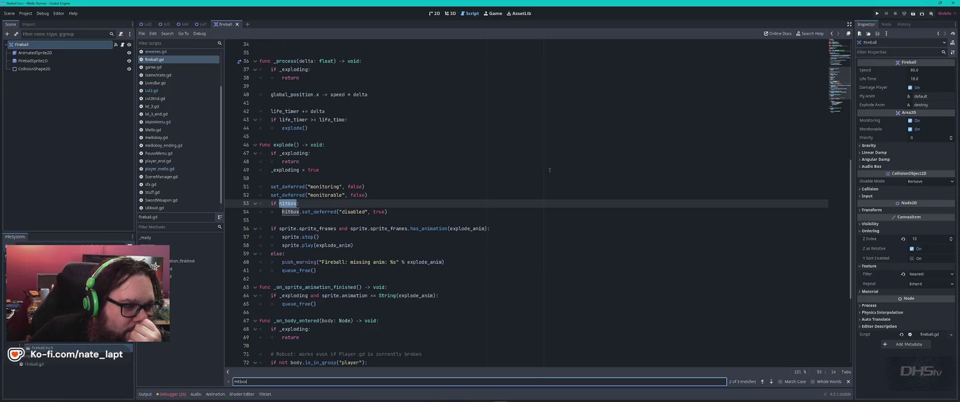
double_click(321, 212)
click(423, 195)
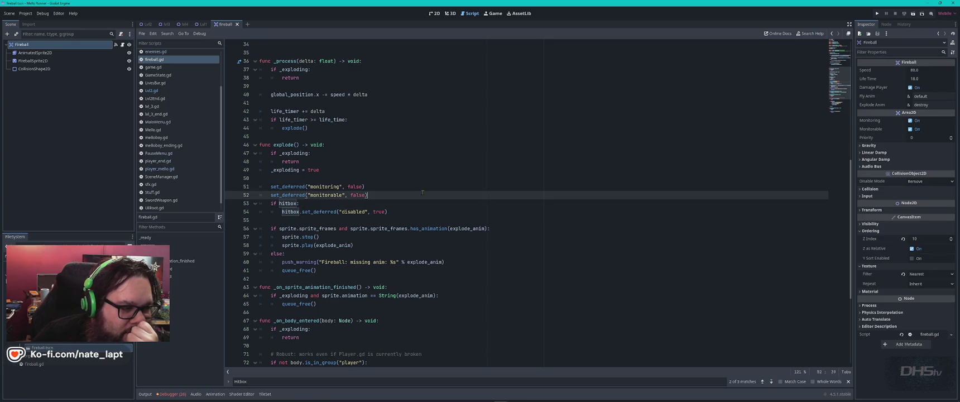
double_click(288, 186)
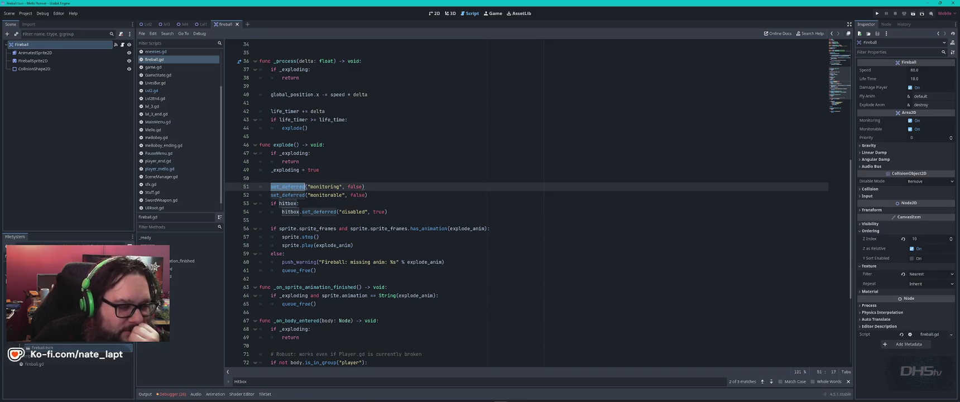
click(418, 204)
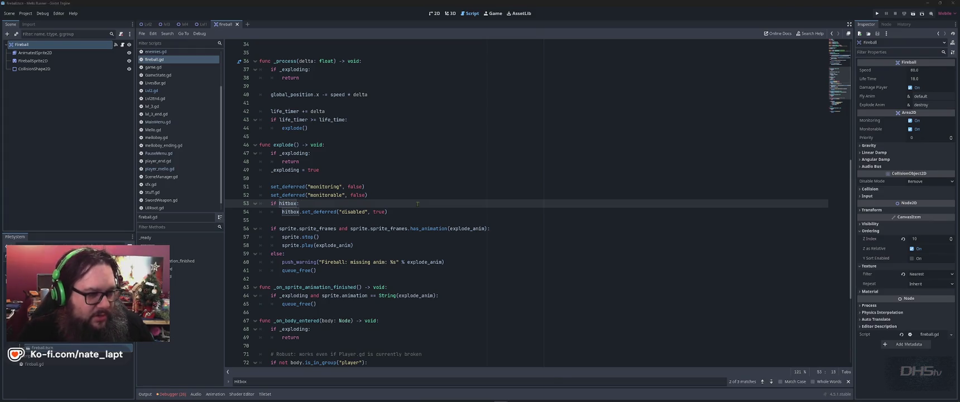
Step: Copy _ready from ChatGPT's suggested code and find it on line 17 of fireball.gd
key(alt+Tab)
click(333, 225)
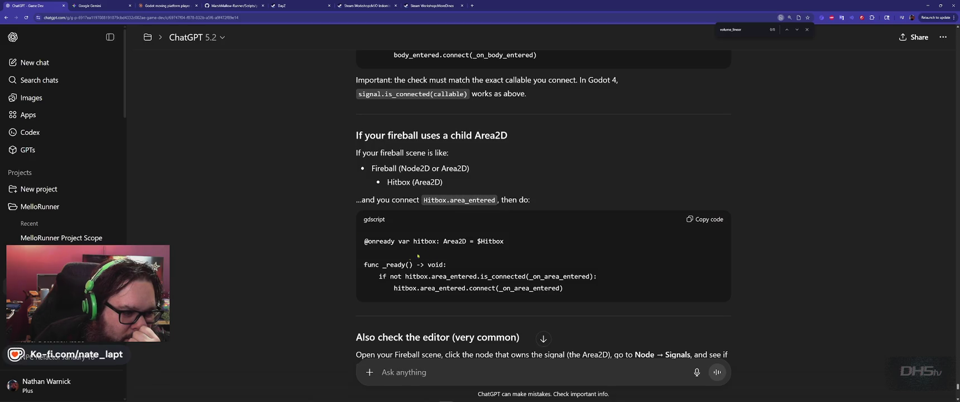
double_click(394, 264)
key(alt+Tab)
key(ctrl+f)
key(ctrl+v)
key(Escape)
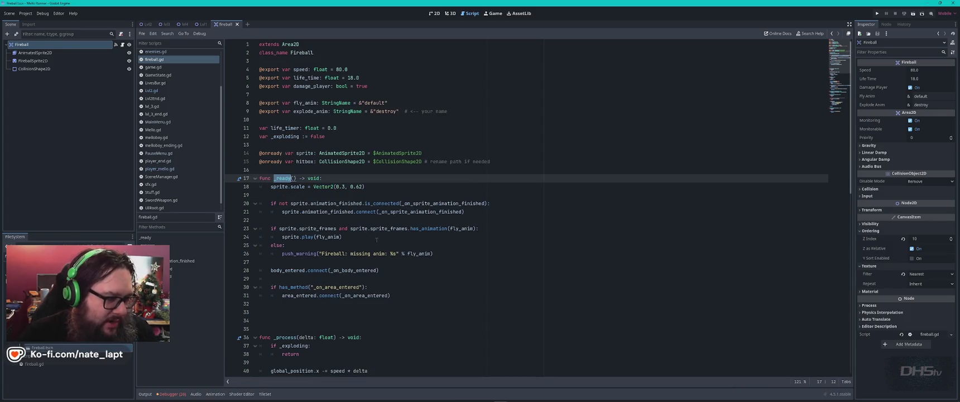
Step: Search fireball.gd for 'hitbox', moving between its line-15 declaration and line-53 use
key(alt+Tab)
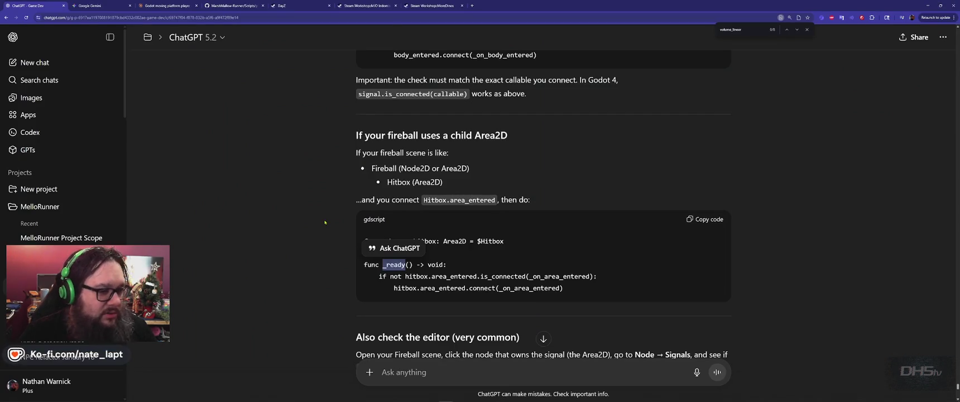
click(392, 285)
double_click(416, 275)
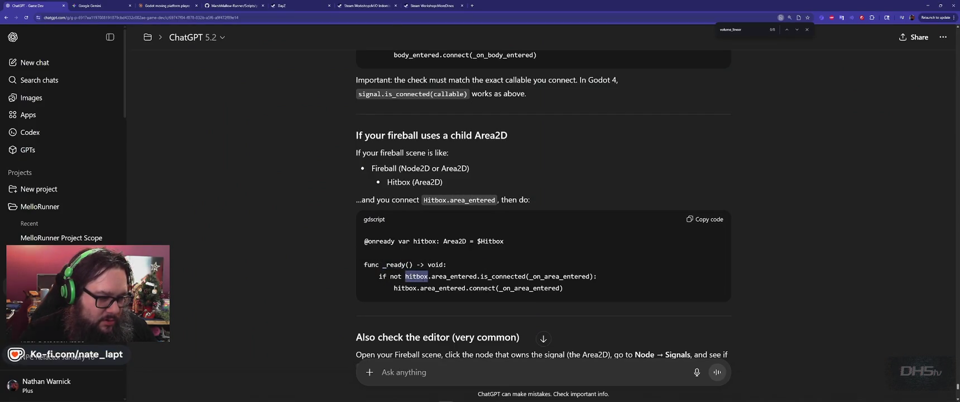
key(alt+Tab)
key(ctrl+f)
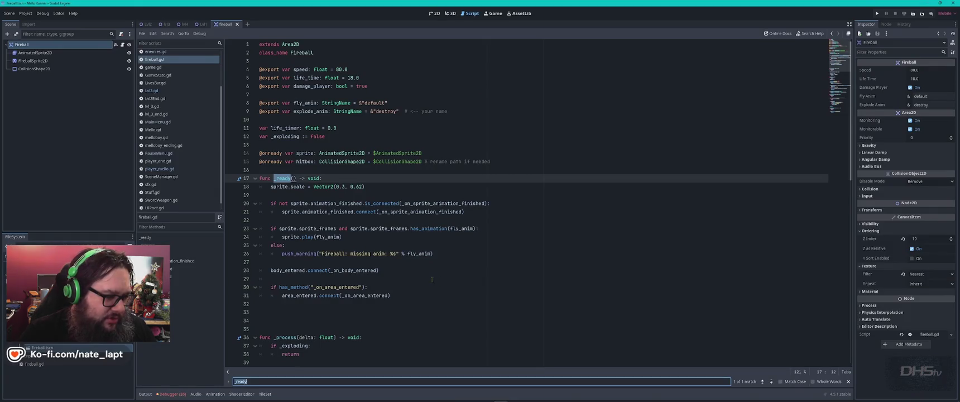
text(hitbot)
key(BackSpace)
text(x)
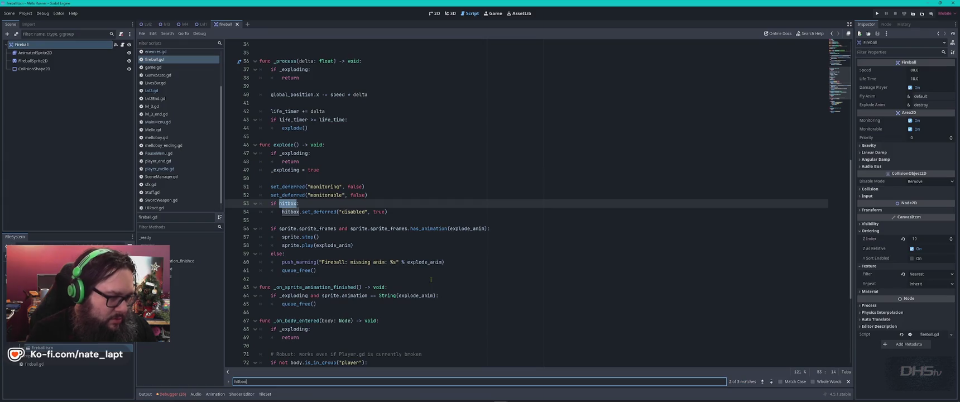
key(shift+Return)
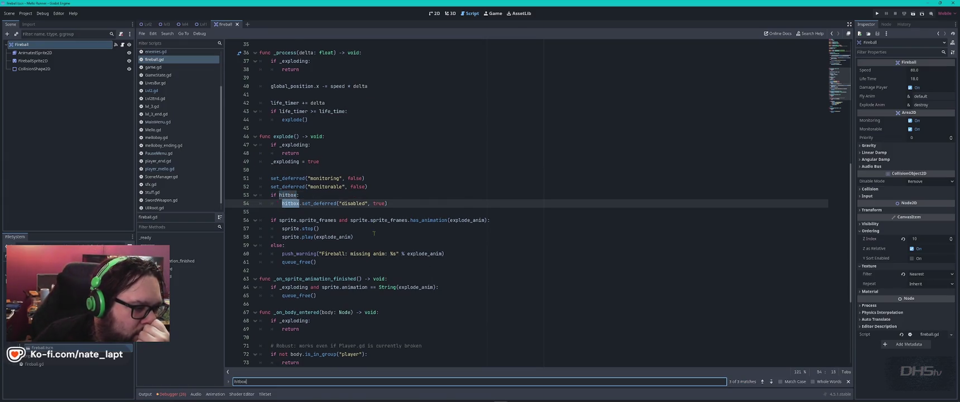
key(Return)
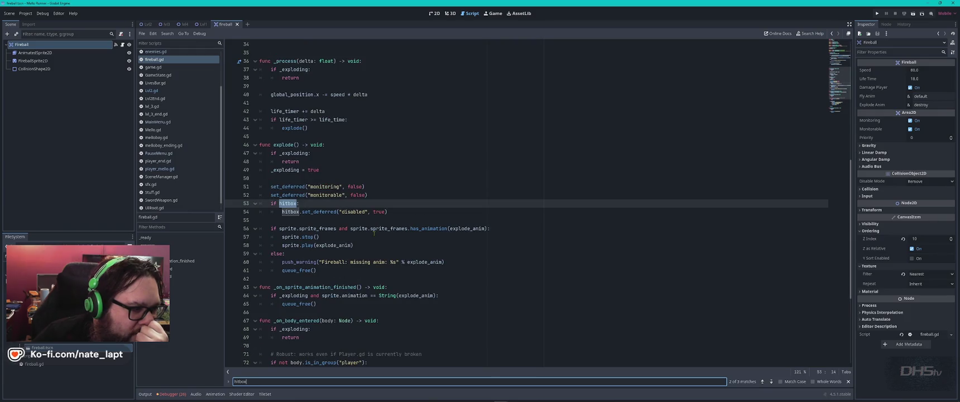
key(shift+Return)
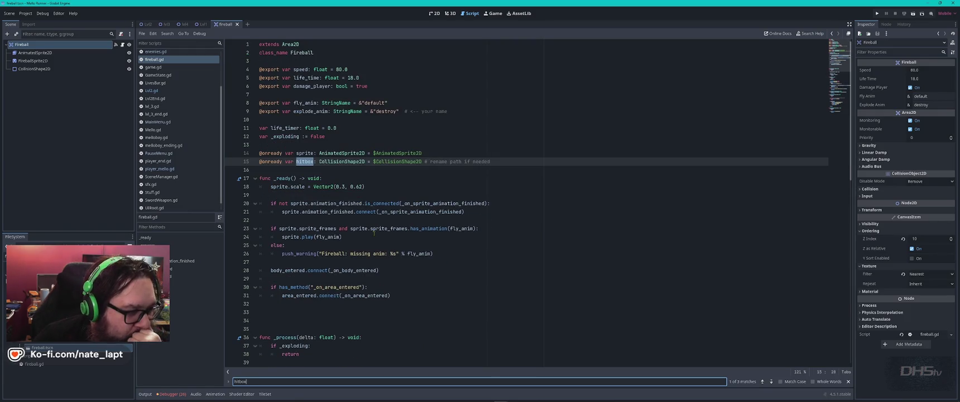
scroll(277, 225, down, 1)
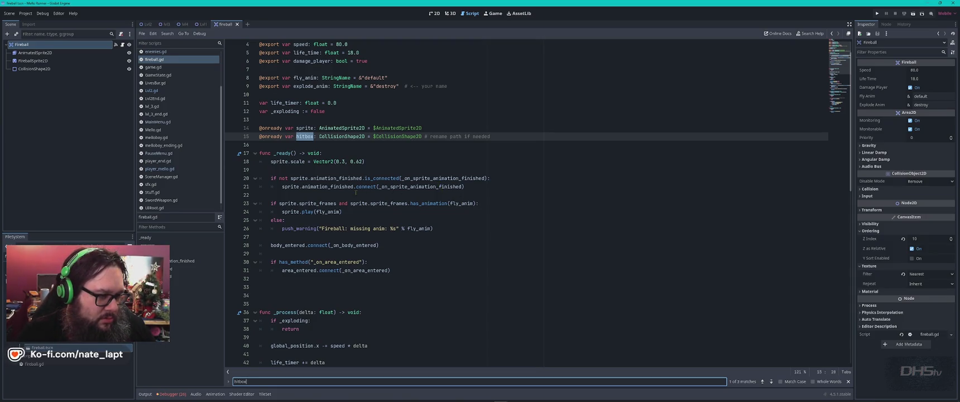
Step: Read further in ChatGPT's answer, then open the Fireball node's Node dock showing no groups
key(alt+Tab)
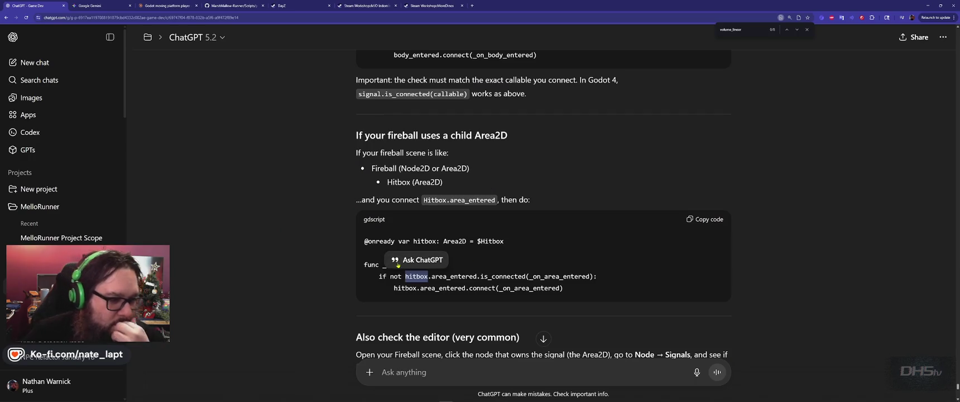
scroll(323, 281, down, 4)
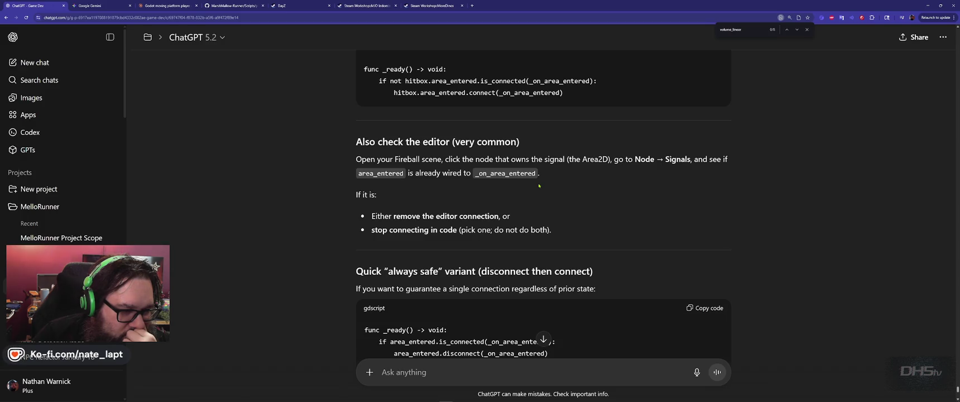
key(alt+Tab)
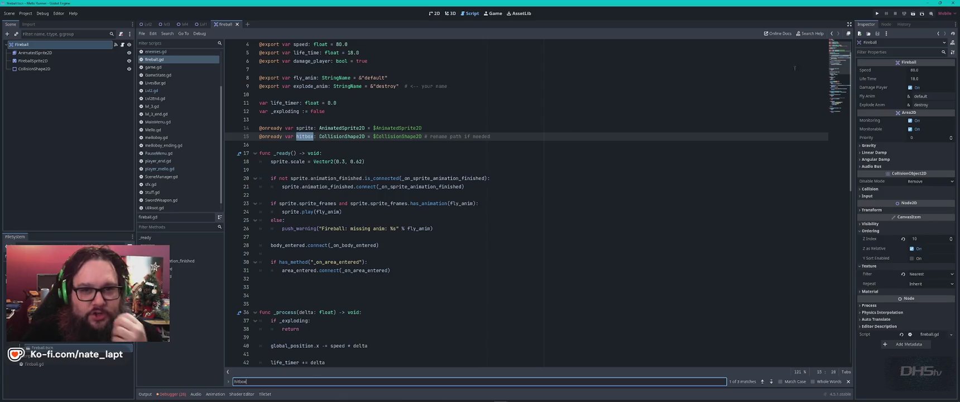
click(886, 24)
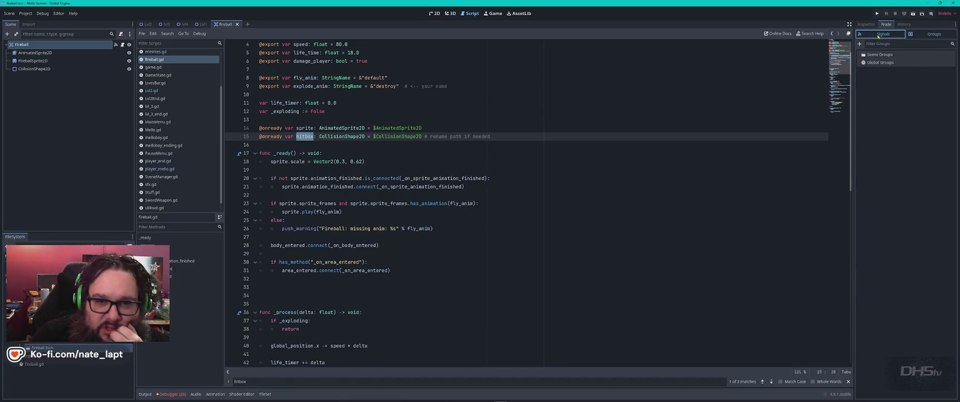
Step: Find the existing area_entered → _on_area_entered connection in Signals and jump to that function
click(878, 36)
click(895, 70)
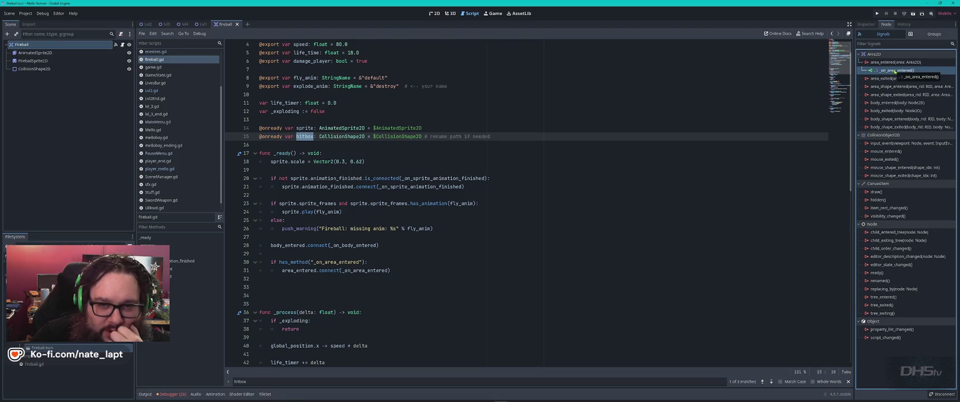
double_click(895, 70)
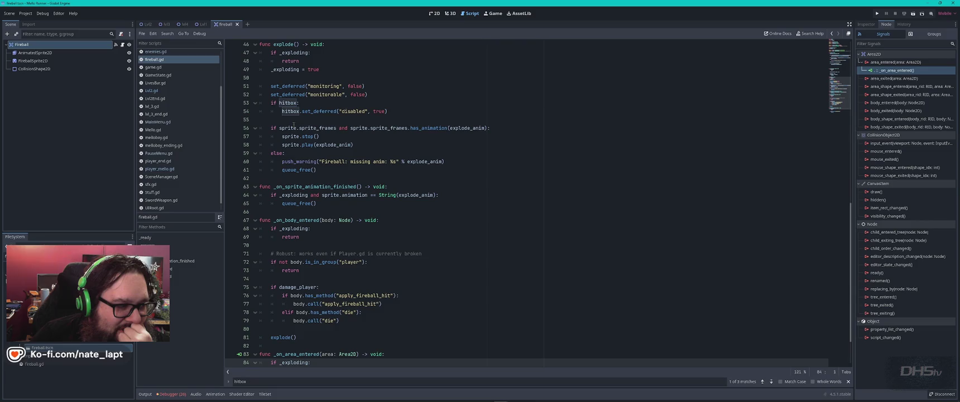
scroll(313, 122, down, 2)
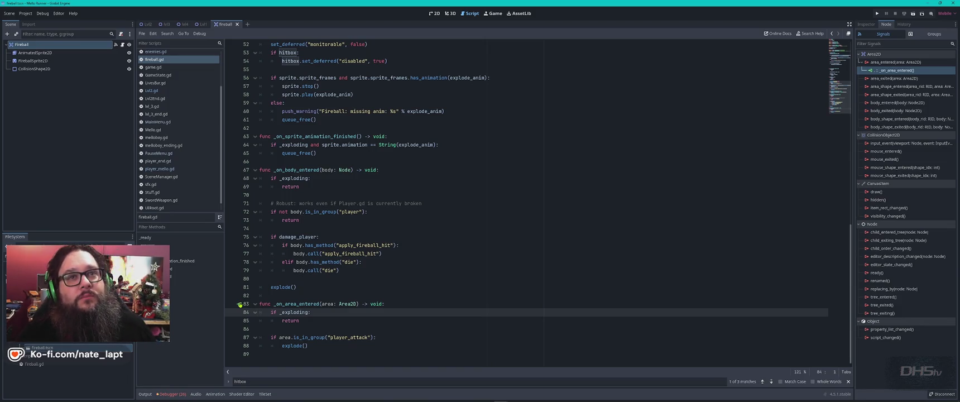
key(alt+Tab)
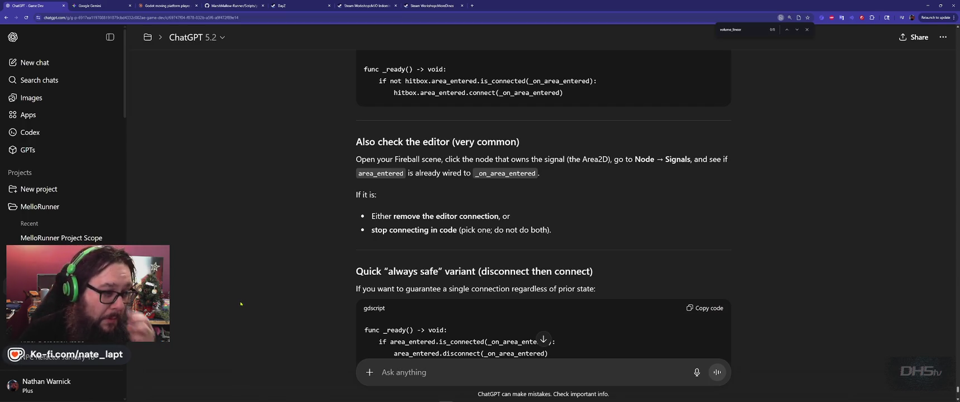
Step: Select ChatGPT's disconnect-then-connect _ready snippet and locate _ready on line 17 of fireball.gd
scroll(262, 323, down, 2)
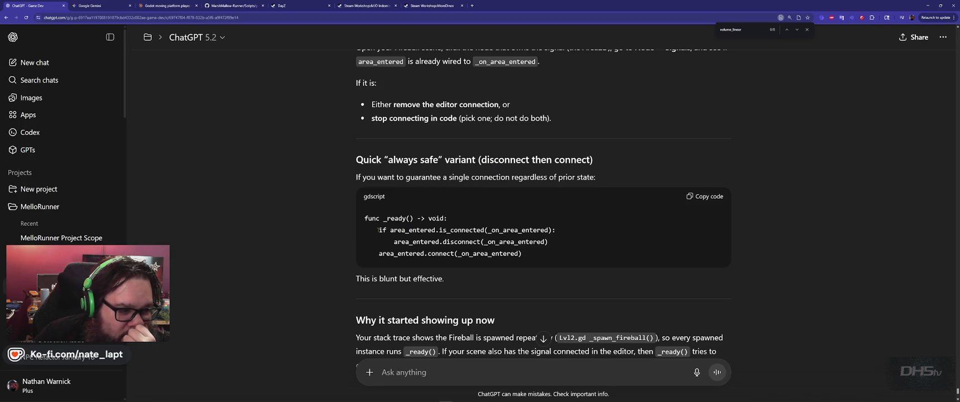
drag(451, 218, 546, 254)
key(ctrl+c)
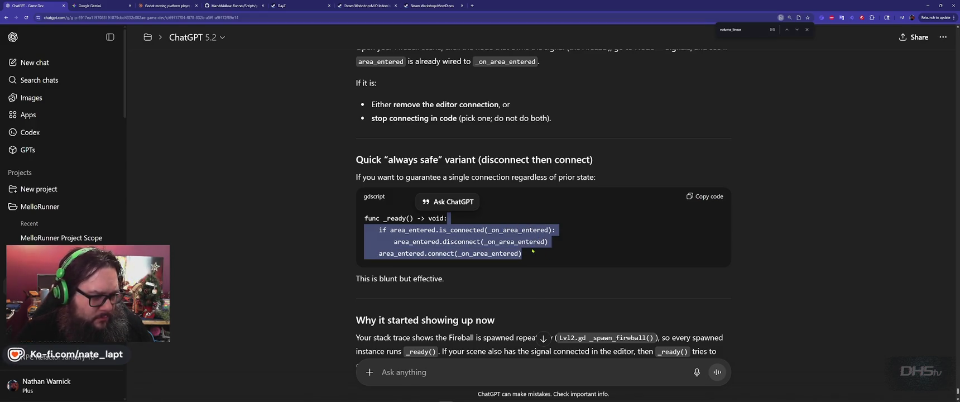
key(alt+Tab)
click(484, 178)
key(ctrl+f)
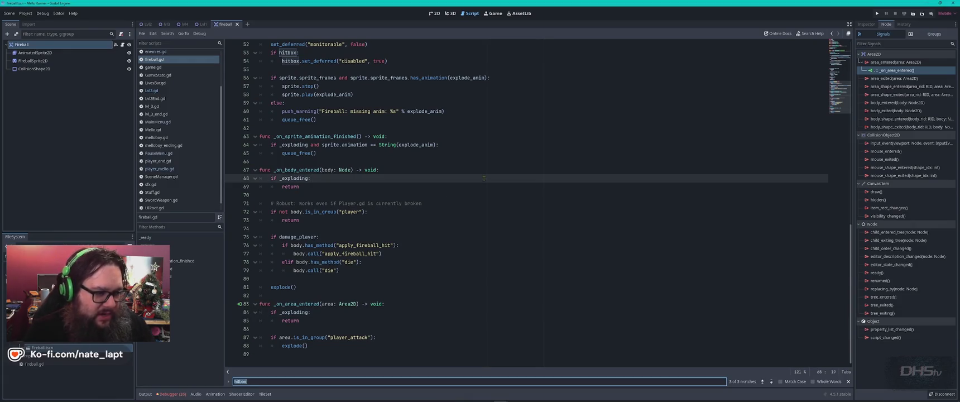
text(_ready)
key(Escape)
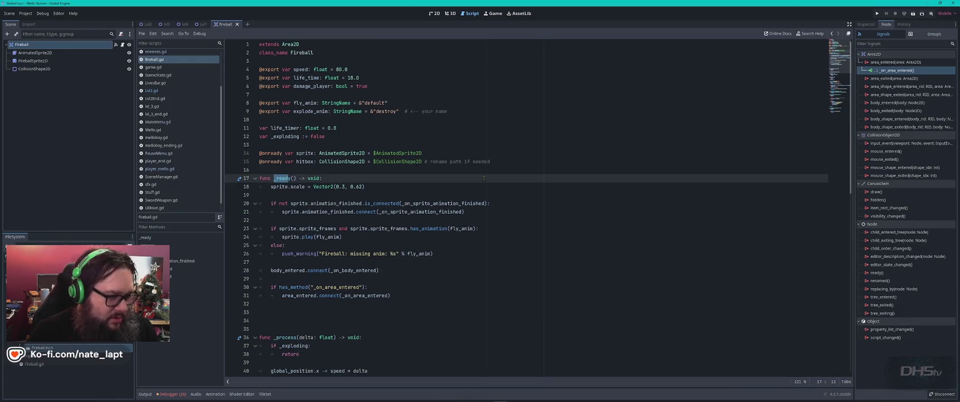
Step: Paste the area_entered is_connected/disconnect/reconnect guard into fireball.gd's _ready, save, and run the game
scroll(484, 178, down, 1)
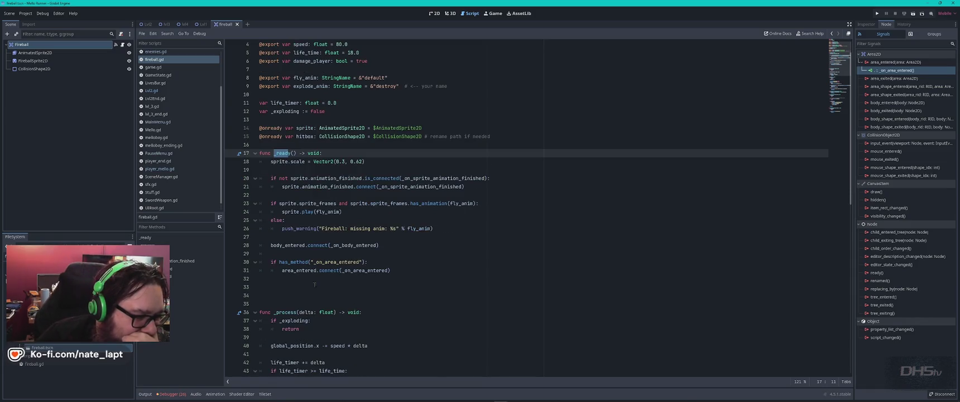
click(283, 286)
key(ctrl+v)
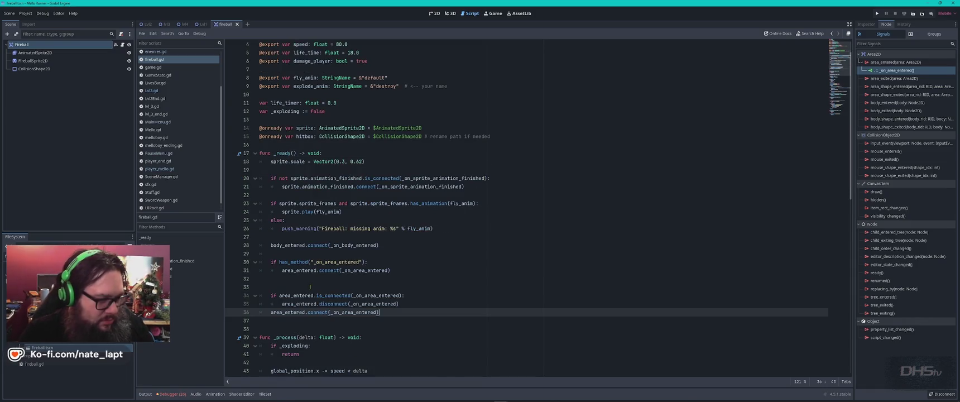
key(ctrl+s)
key(F5)
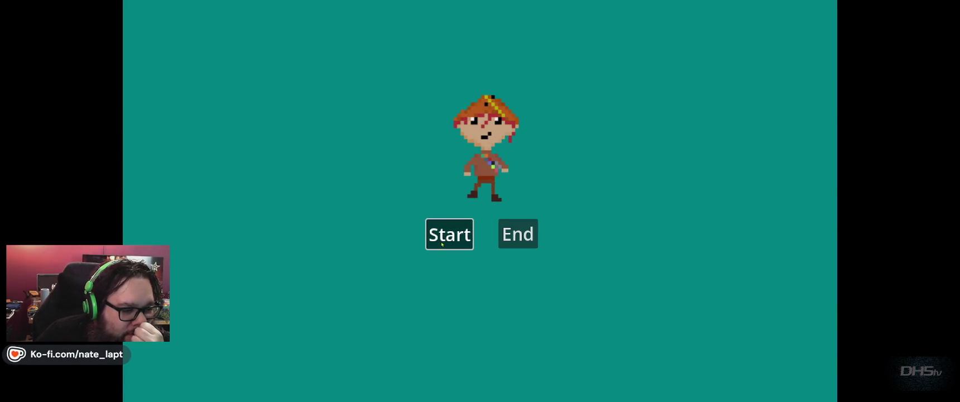
Step: Start a game from the main menu and run right, jumping and slashing enemies up the slope
click(442, 244)
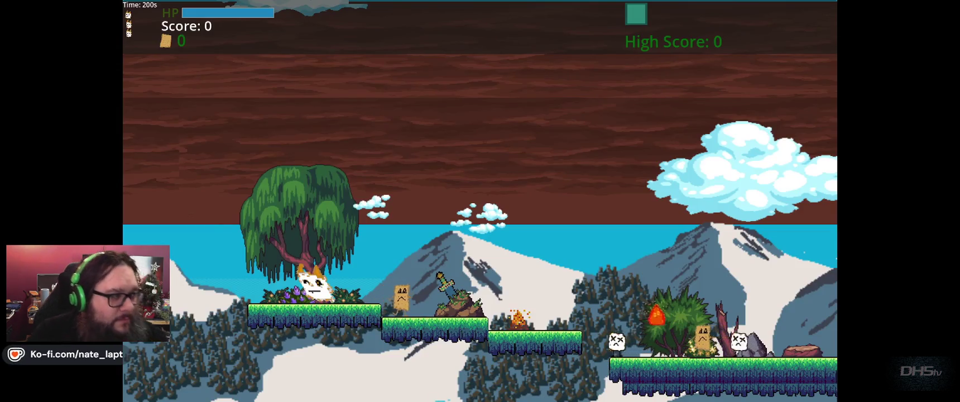
key(Right)
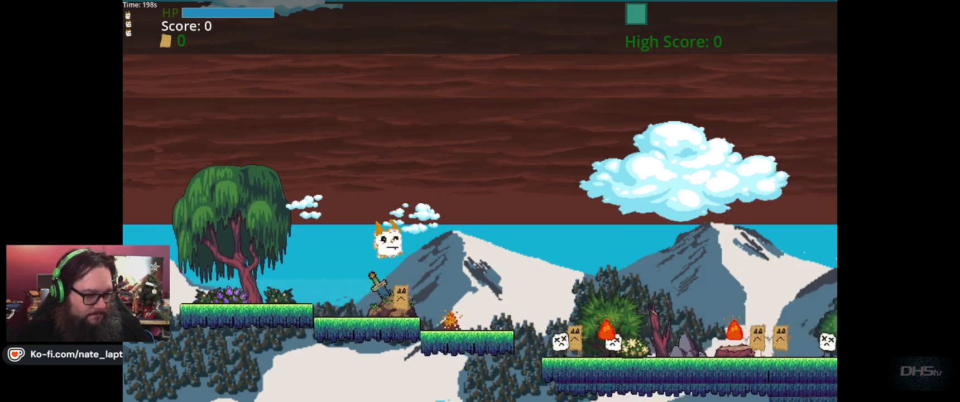
key(Up)
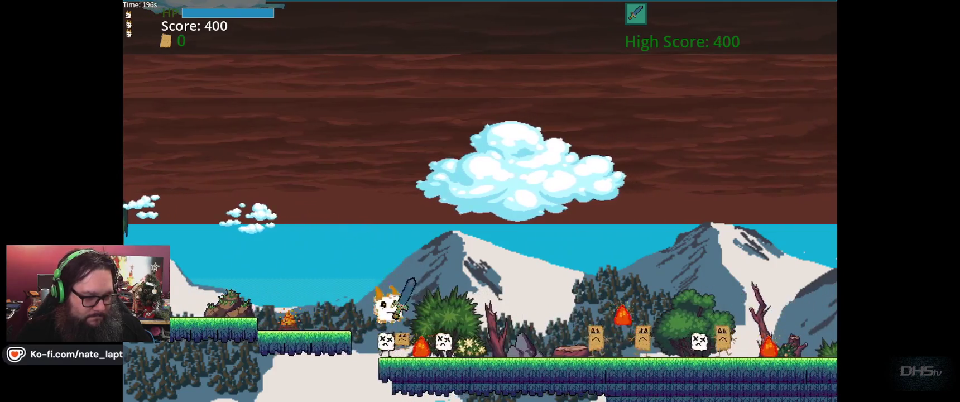
key(Right)
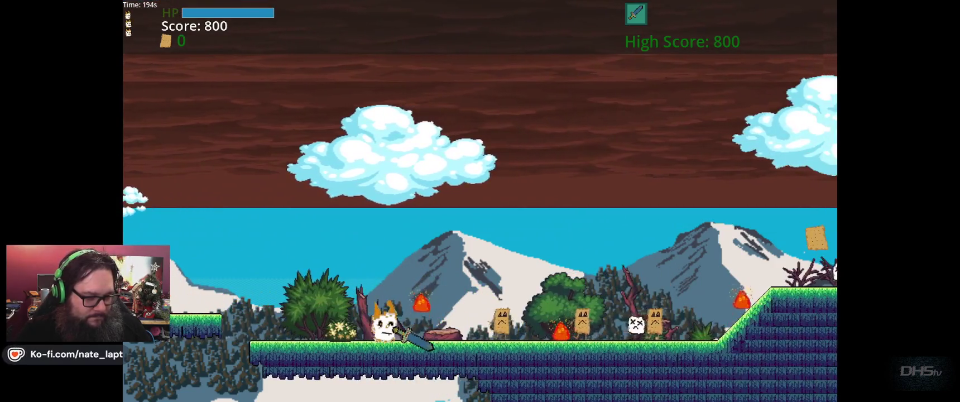
key(Up)
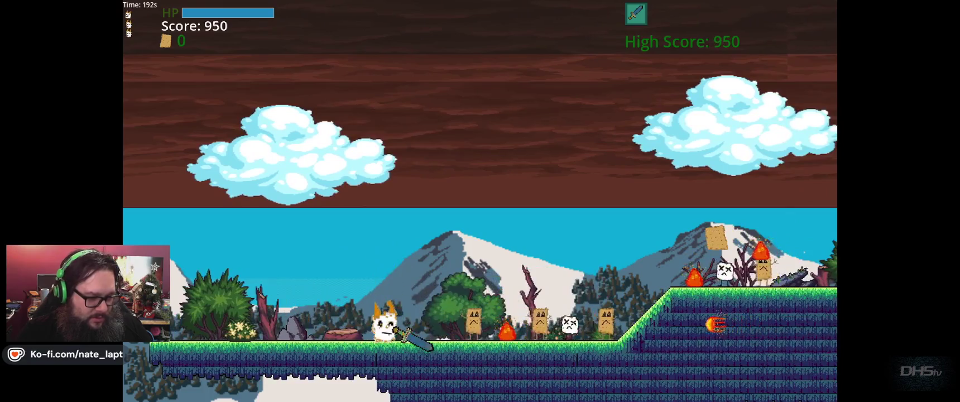
key(Right)
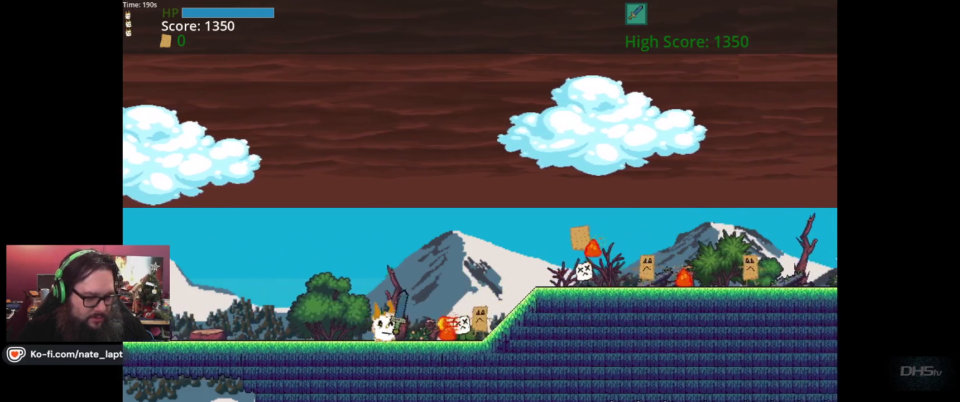
key(Right)
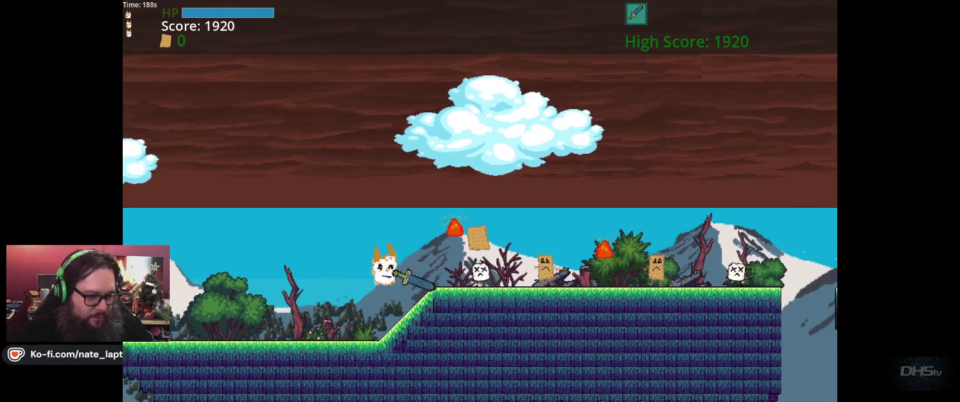
Step: Jump to grab the cracker, slash the enemies ahead, and jump across the gap
key(Right)
key(Up)
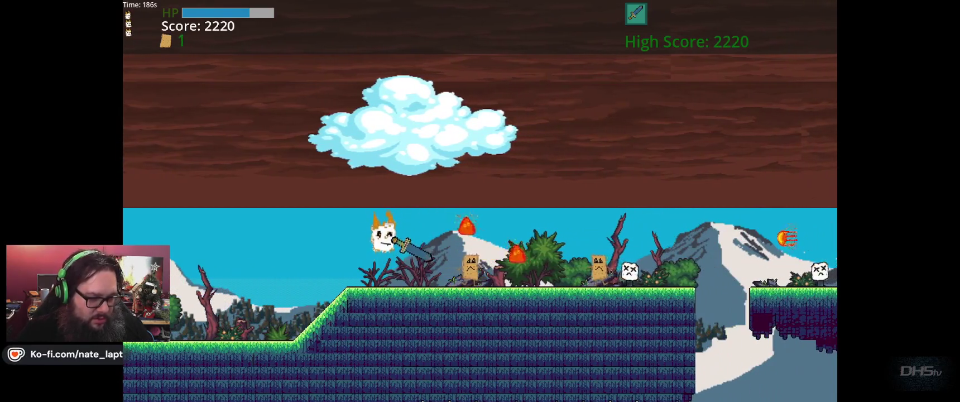
key(Right)
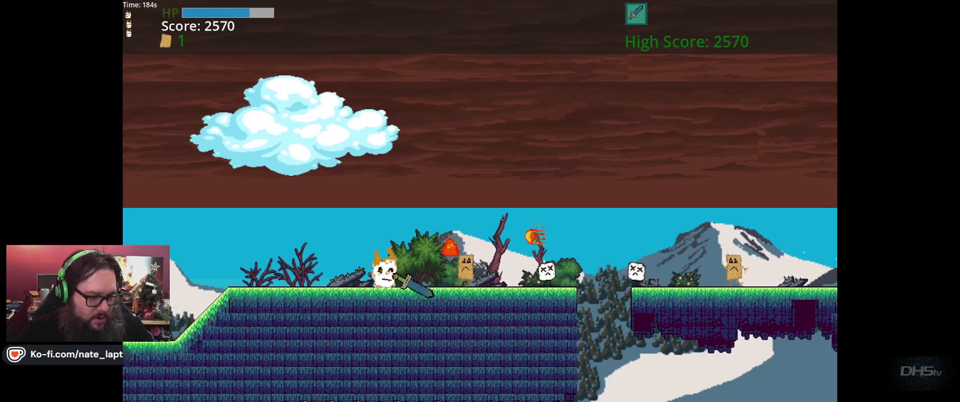
key(Right)
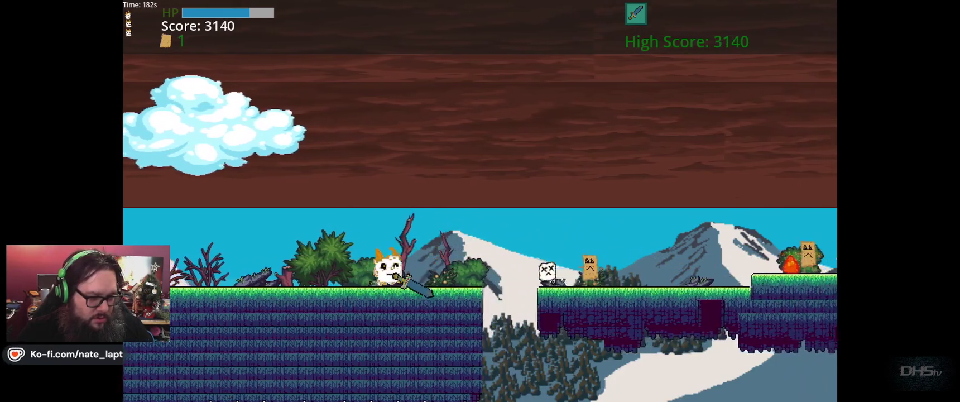
key(Right)
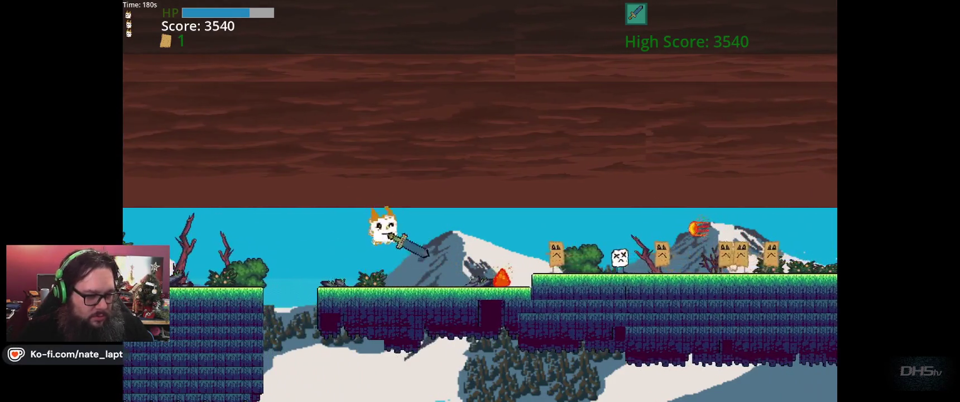
key(Right)
key(space)
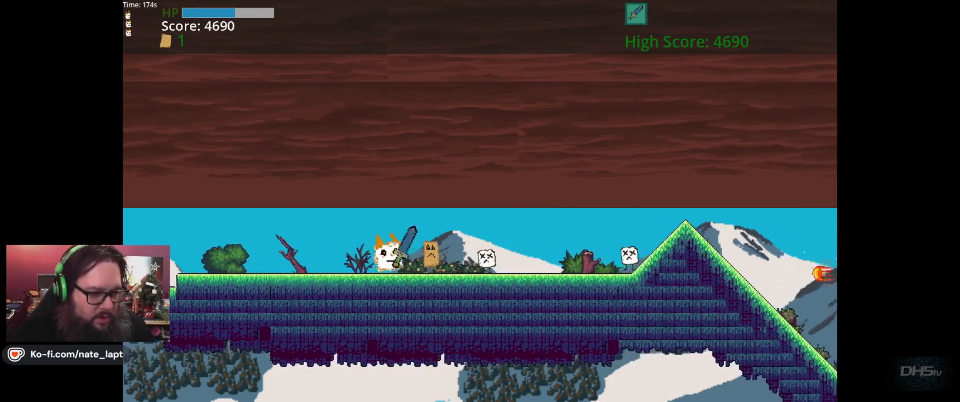
Step: Cross the slopes, jump above the floating platform, and destroy an incoming fireball with the sword
key(Right)
key(Right)
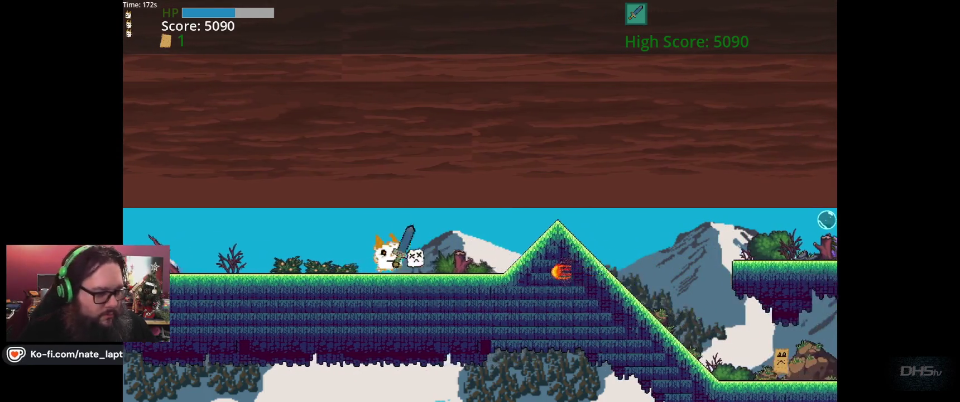
key(Right)
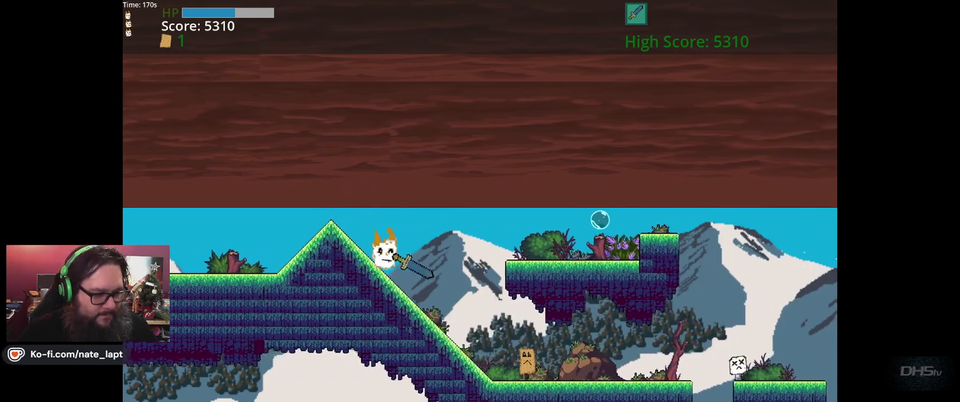
key(Right)
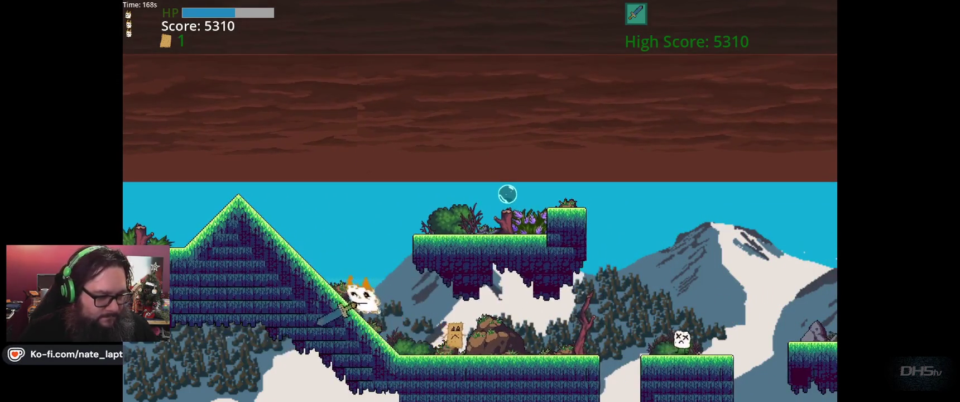
key(Right)
key(space)
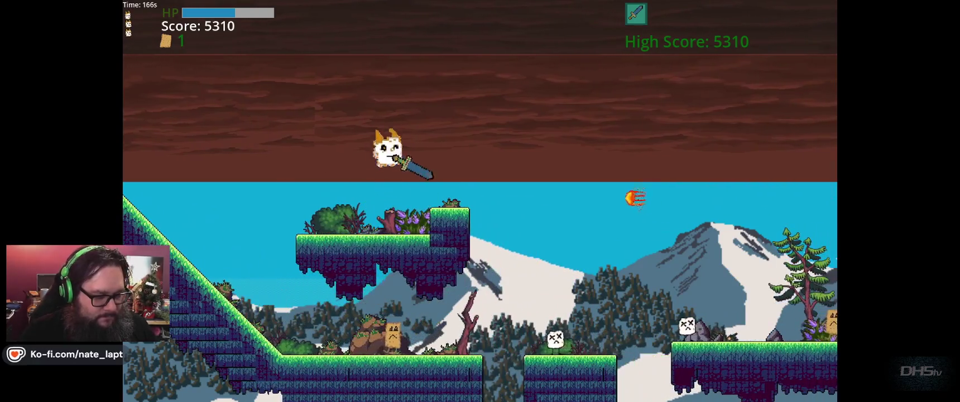
key(Right)
key(Left)
key(Left)
key(Right)
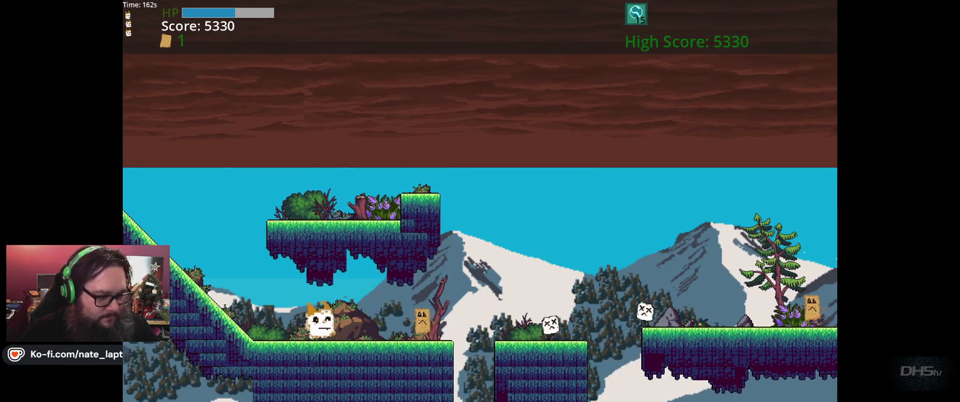
Step: Jump toward the enemies onto the higher platform, drop down, and attack back to the left
key(Right)
key(space)
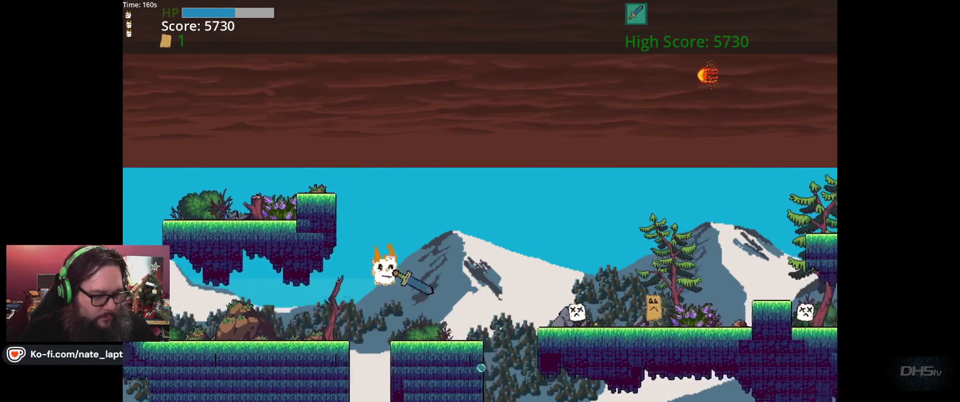
key(Right)
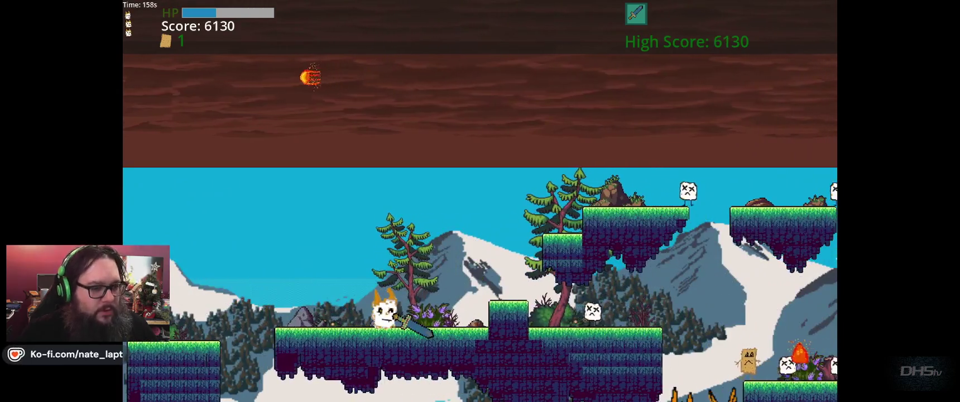
key(Right)
key(space)
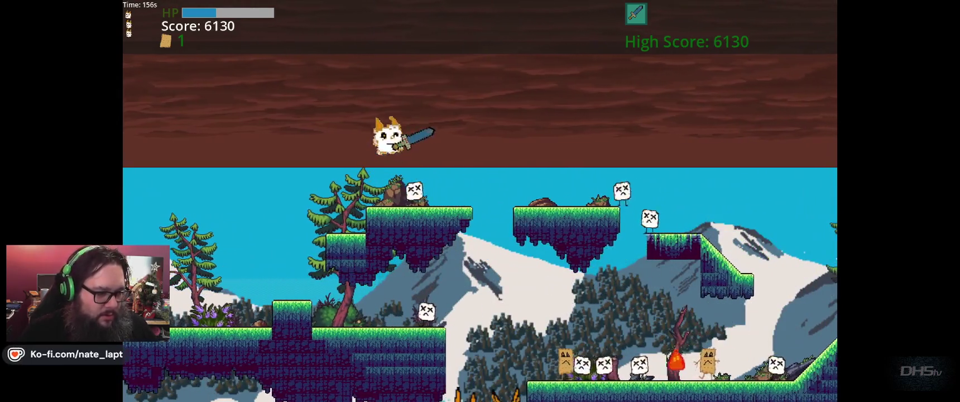
key(Right)
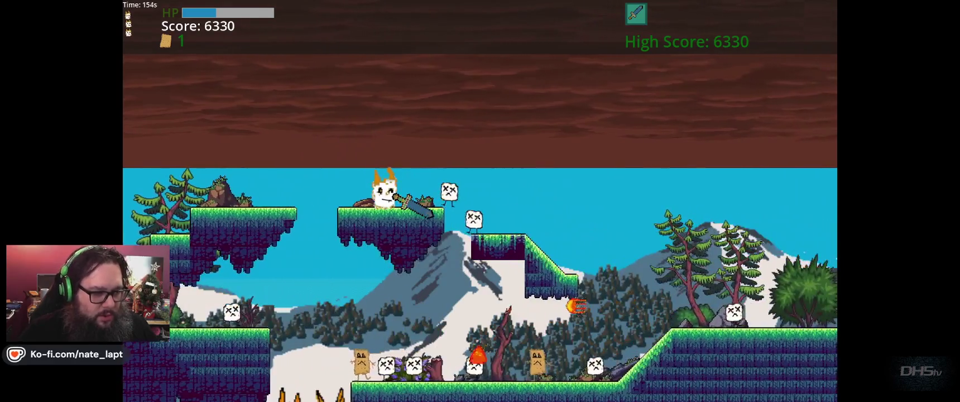
key(Right)
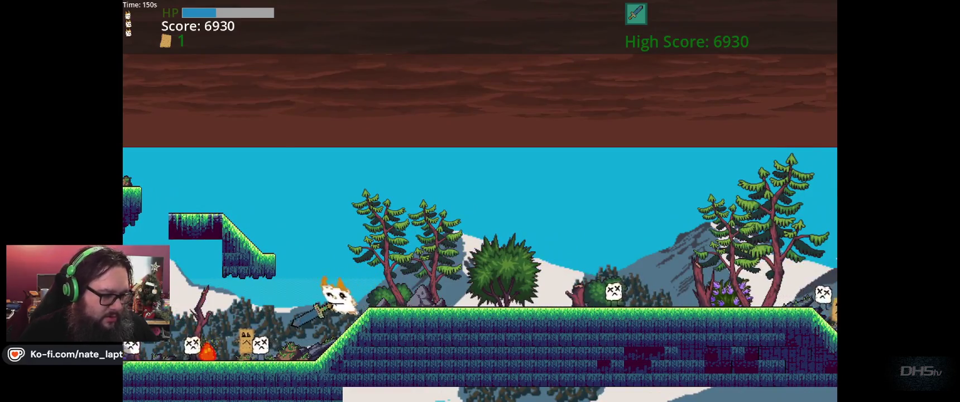
key(Left)
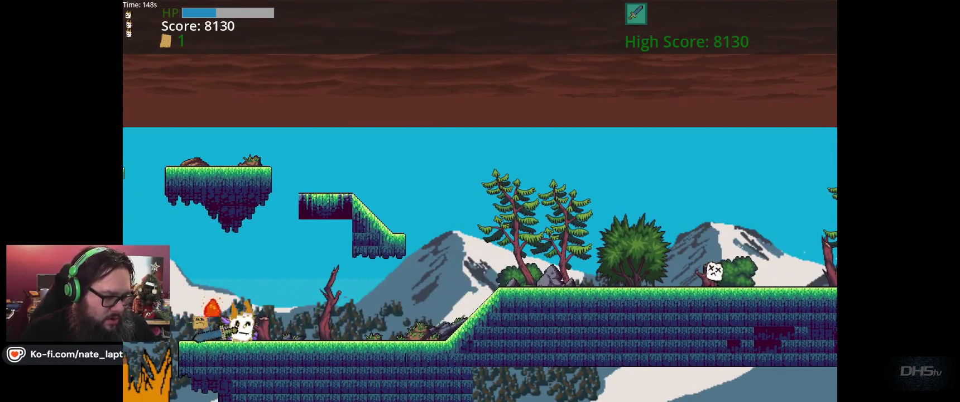
key(Left)
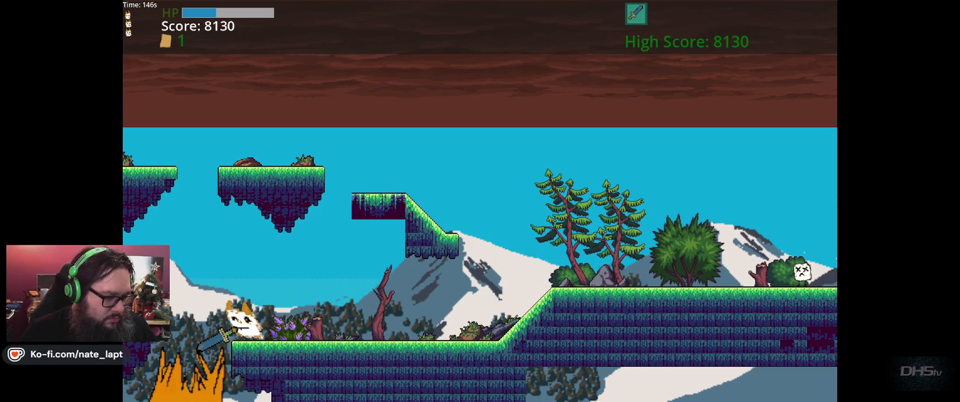
Step: Jump and attack up the slope, run right past the willow tree to a score of 8990, and pause
key(Right)
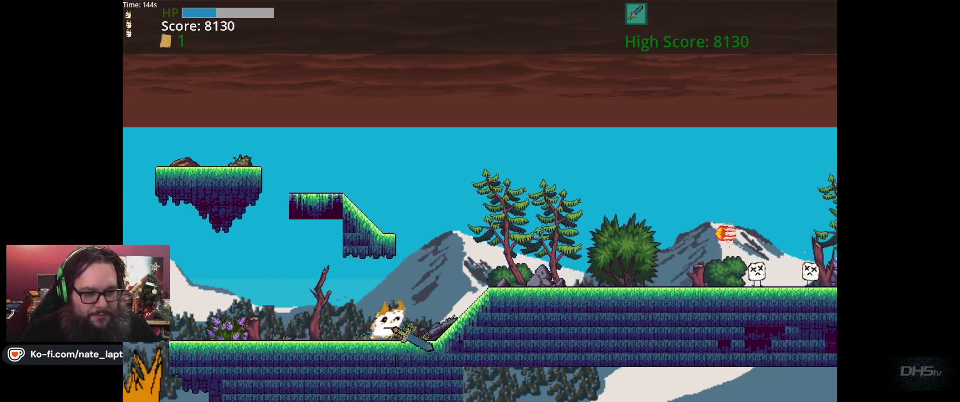
key(space)
key(Right)
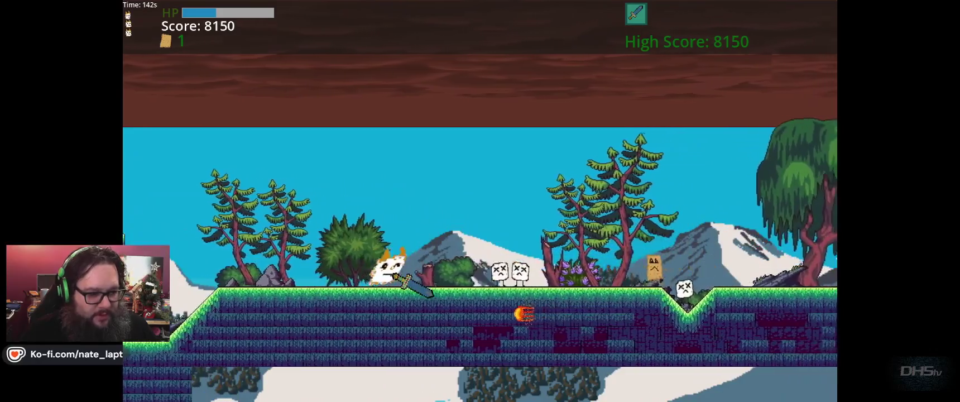
key(space)
key(Left)
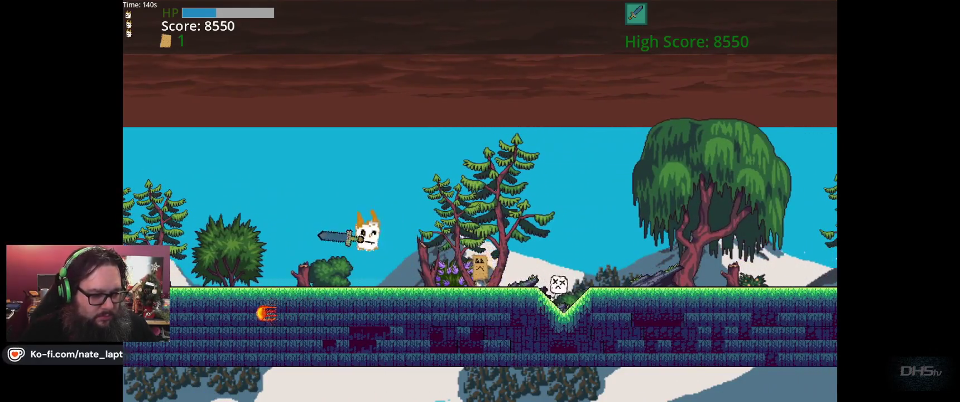
key(Left)
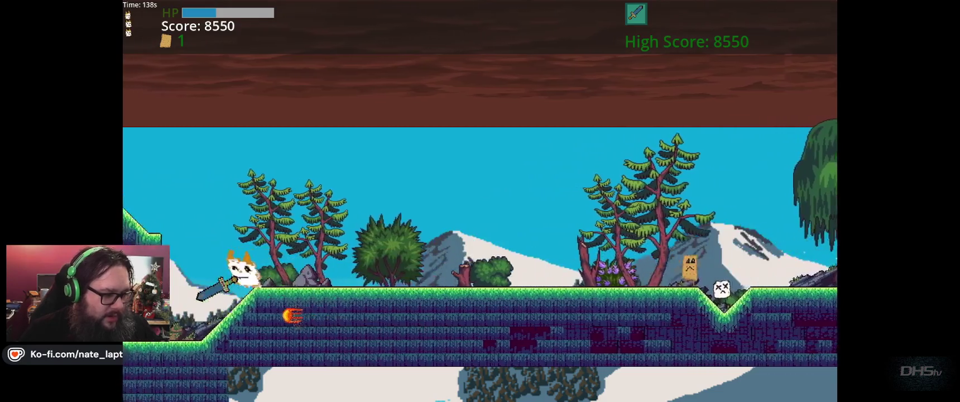
key(Right)
key(space)
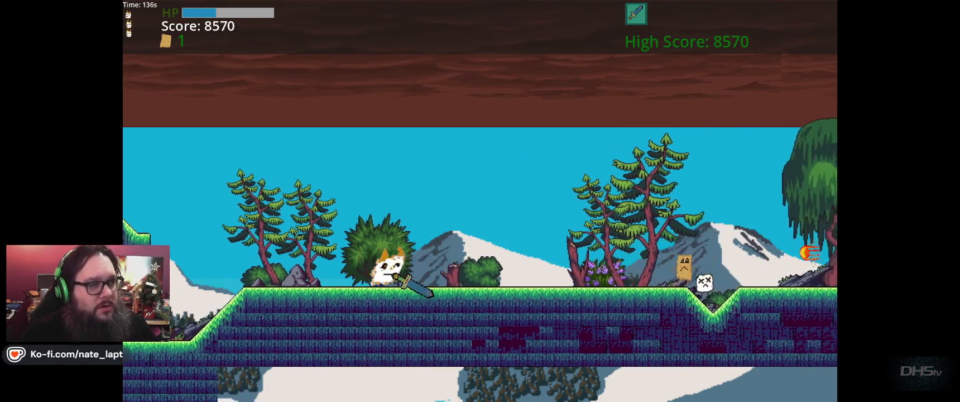
key(Right)
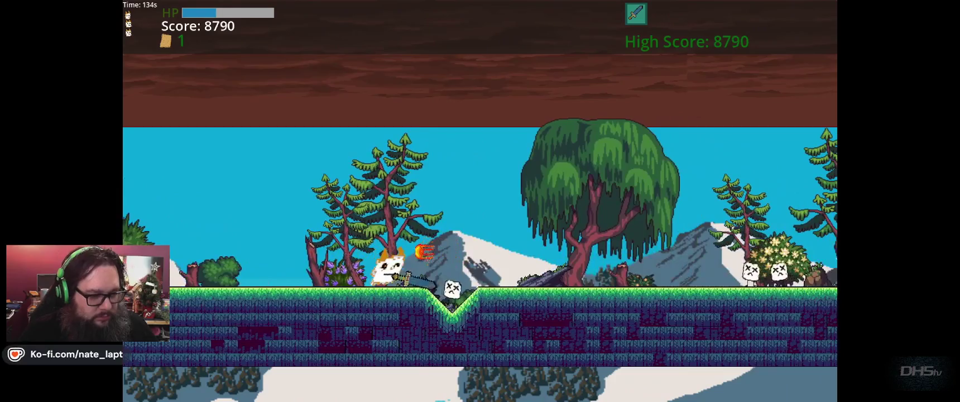
key(Right)
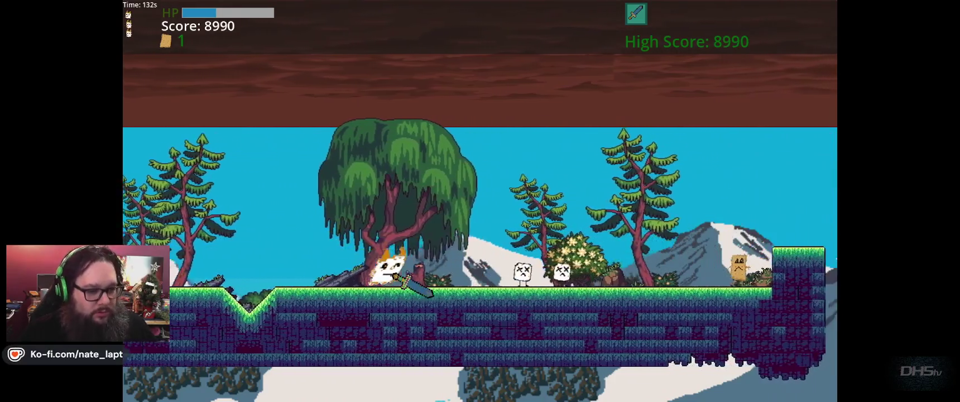
key(Escape)
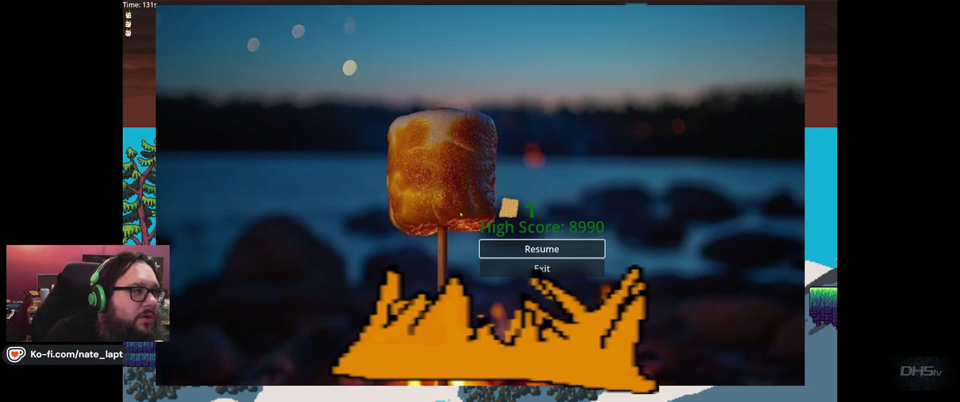
Step: Resume the game and run right, hitting enemies and jumping the gap onto the upper ledge
key(Escape)
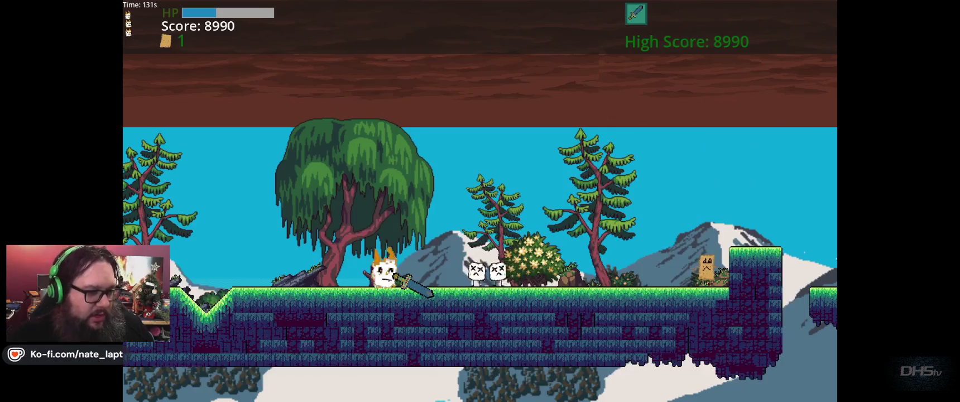
key(d)
key(d)
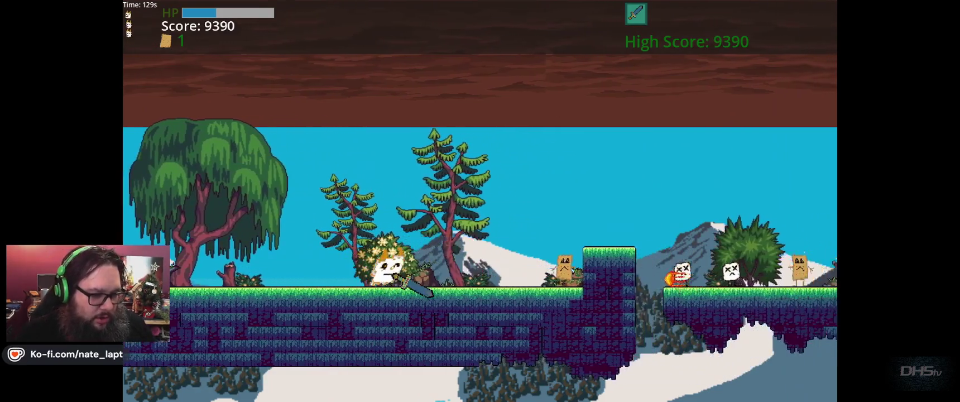
key(d)
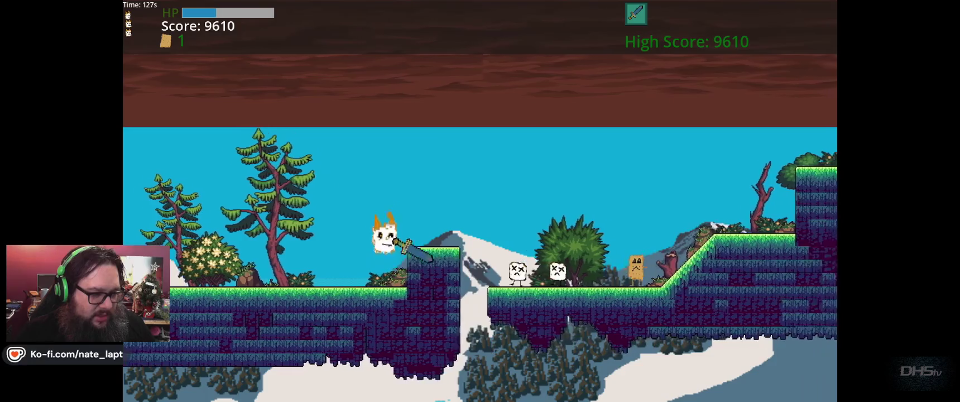
key(d)
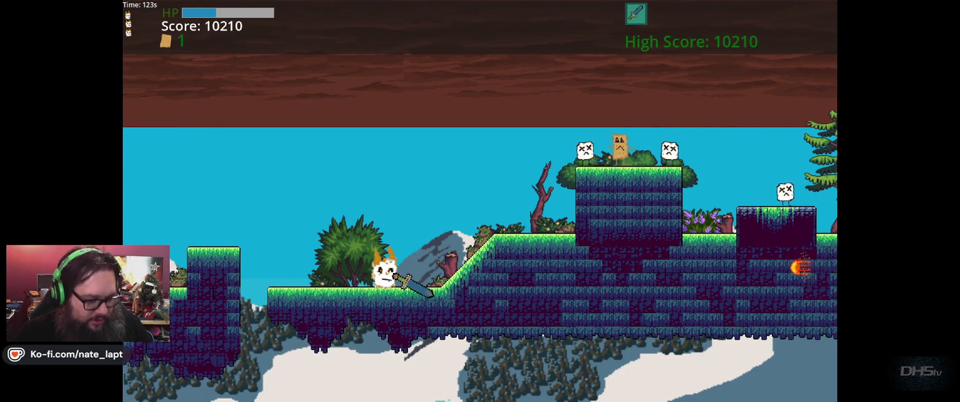
key(d)
key(d)
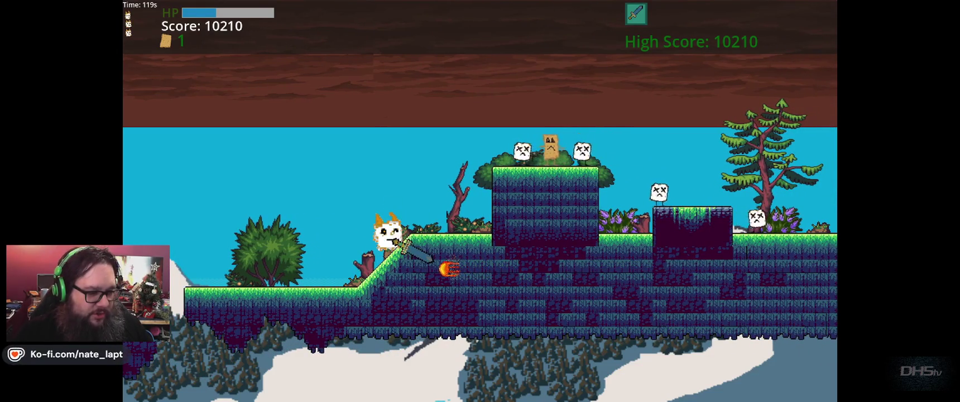
key(d)
key(space)
Step: Jump onto the high block striking an enemy, leap off, and climb over the hill
key(d)
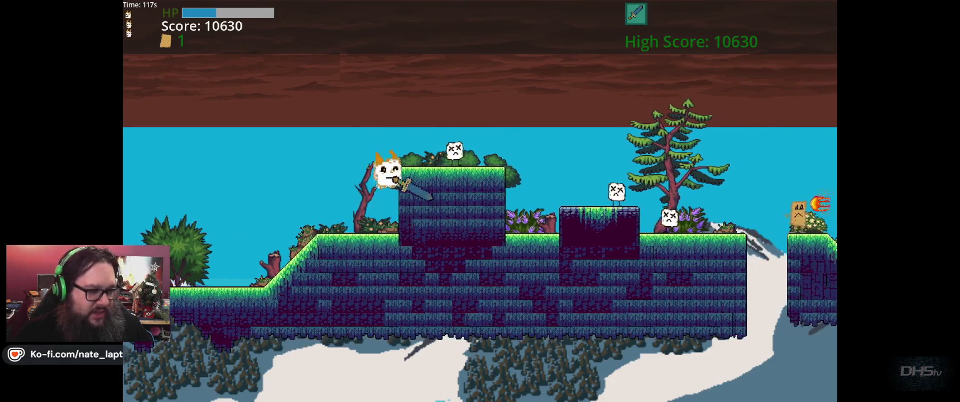
key(space)
key(d)
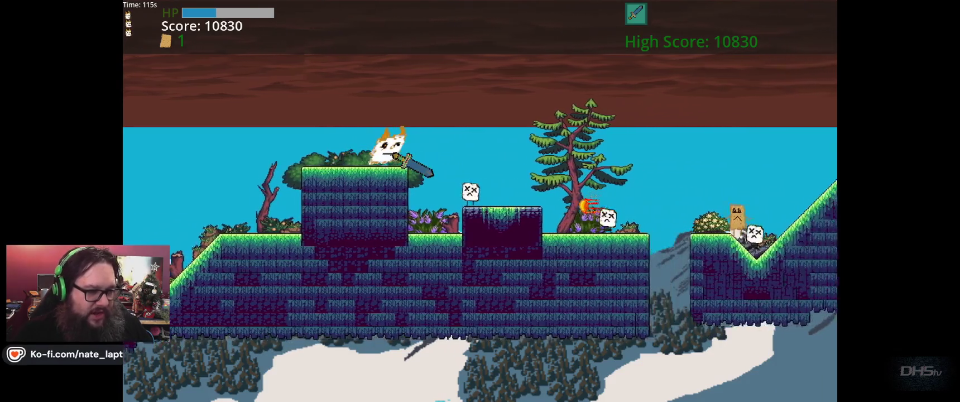
key(space)
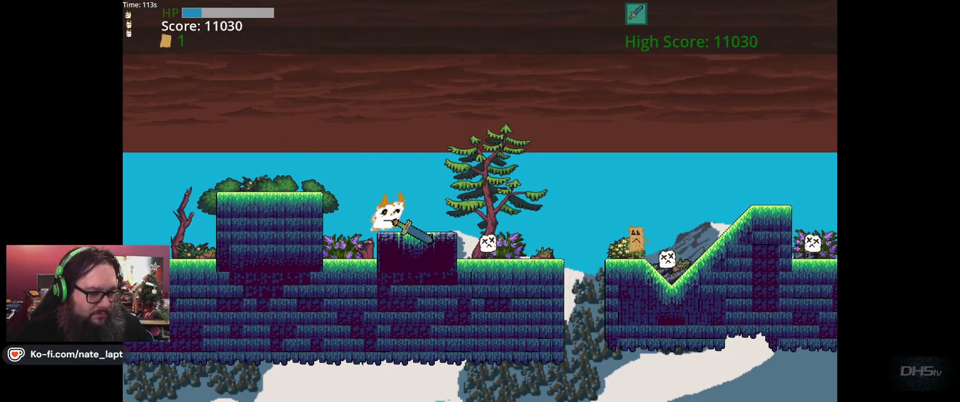
key(d)
key(d)
key(space)
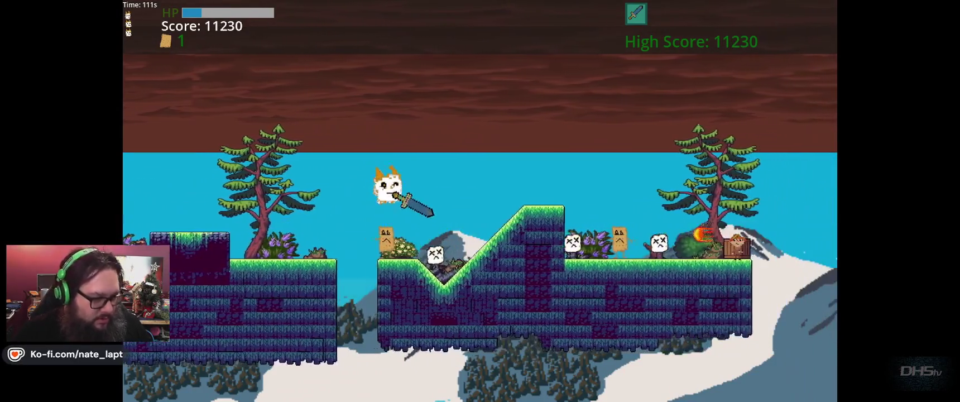
key(d)
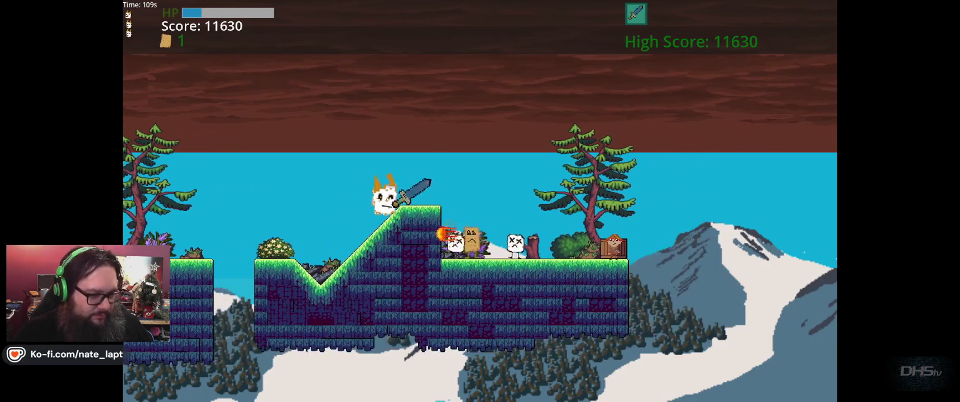
key(d)
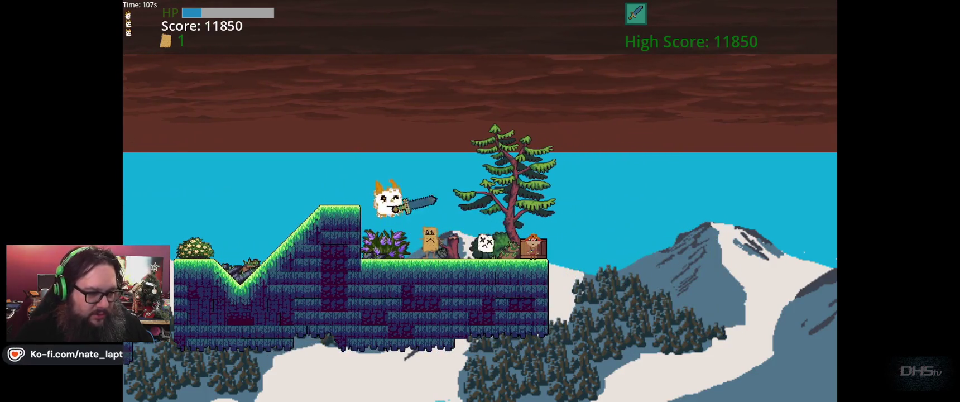
key(d)
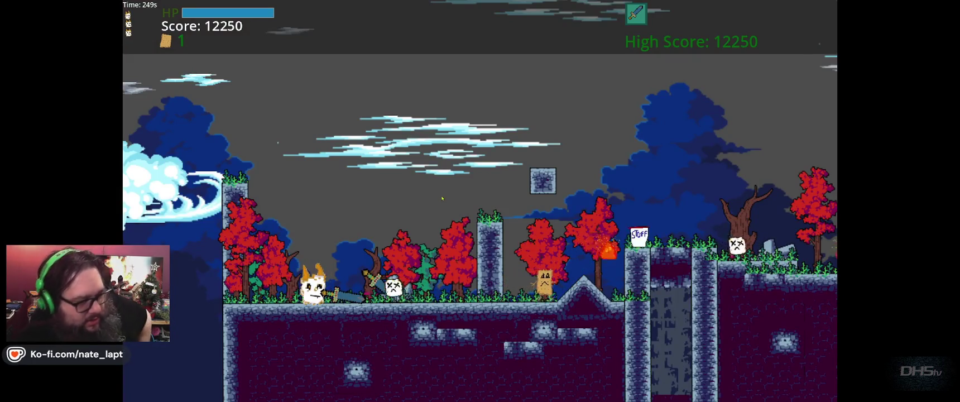
Step: Pause and resume, then run right jumping on and defeating enemies
key(Escape)
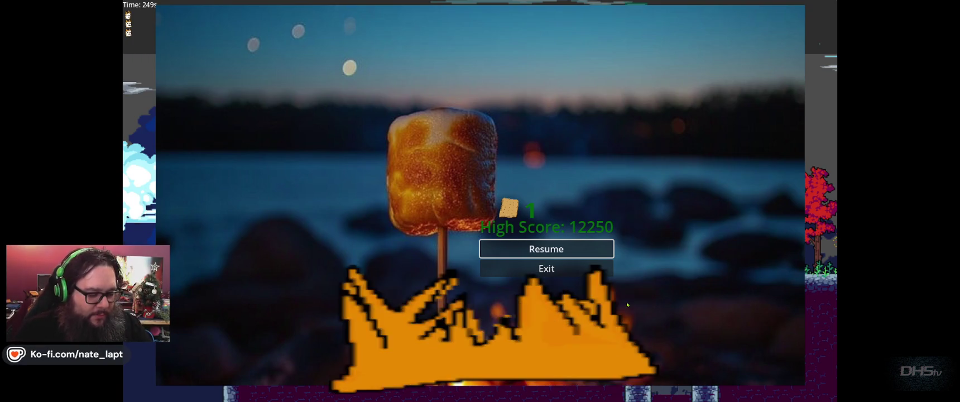
key(Escape)
key(Right)
key(space)
key(Right)
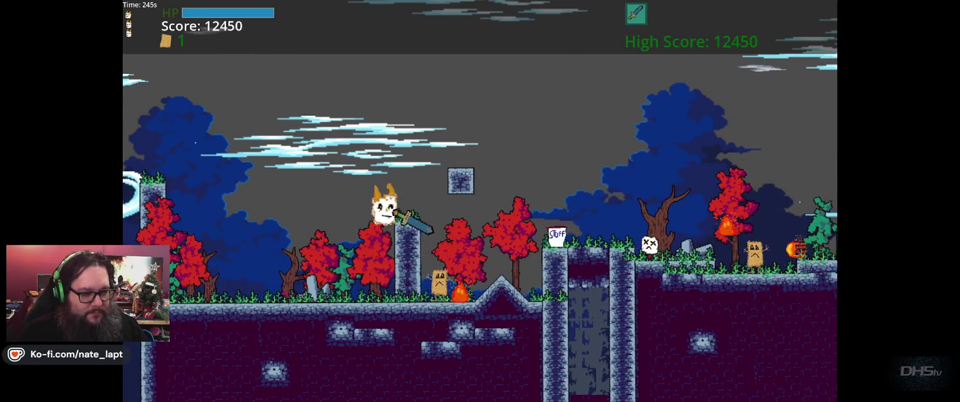
key(Right)
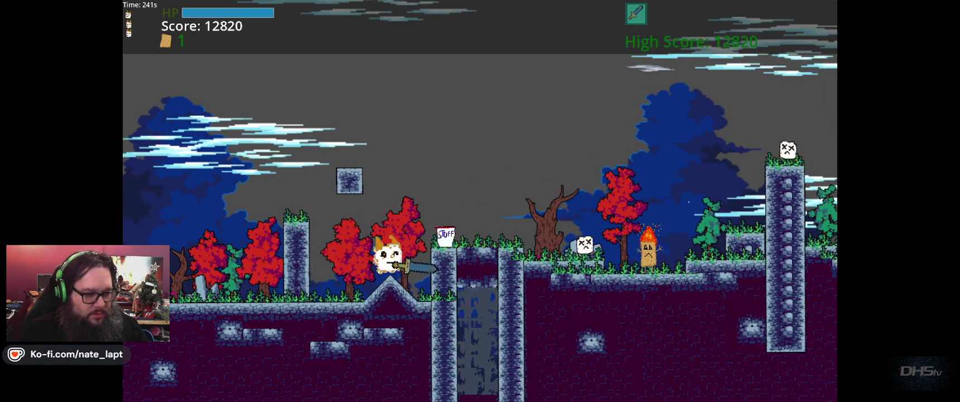
Step: Jump onto the STUFF box, drop off to the left until the cat dies, and close the game
key(Right)
key(space)
key(Left)
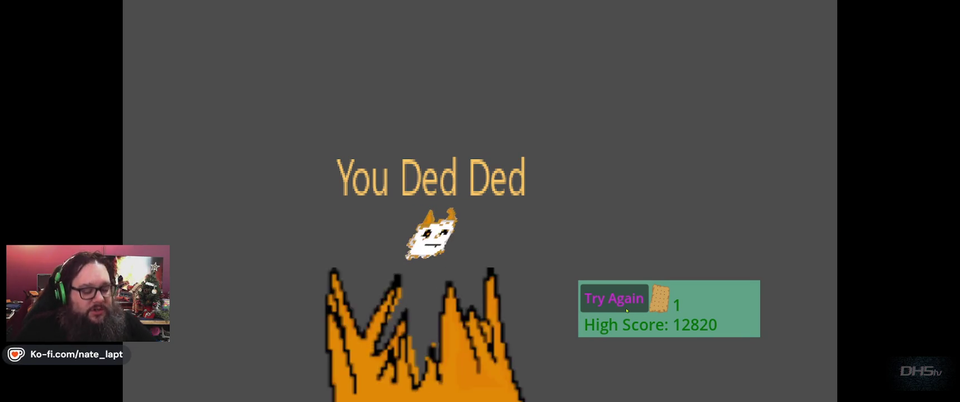
key(F8)
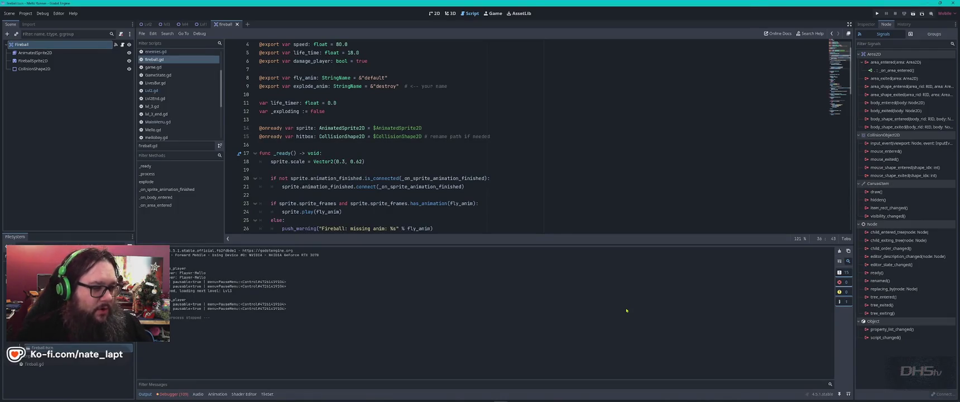
Step: Inspect the fireball.gd:31 'area_entered already connected' error in the debugger's Errors list
click(173, 393)
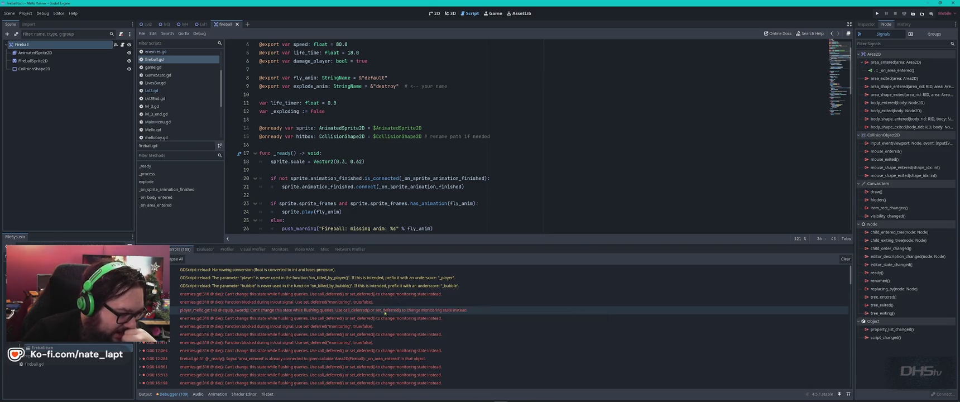
scroll(217, 344, down, 1)
click(218, 345)
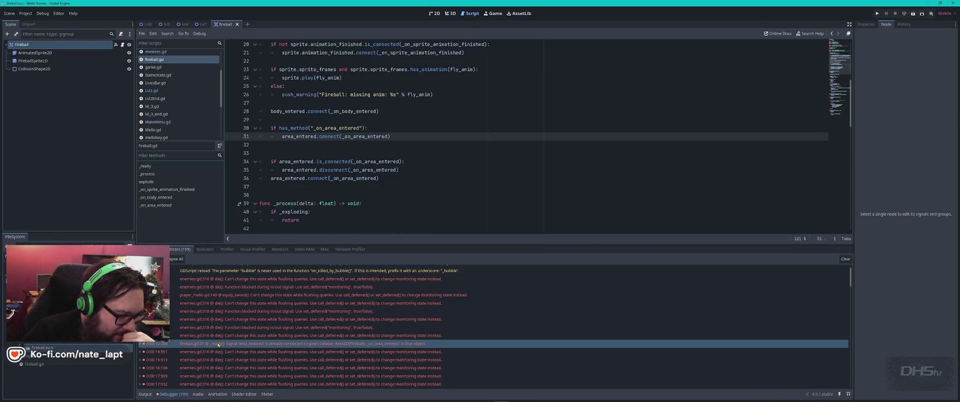
mouse_move(407, 348)
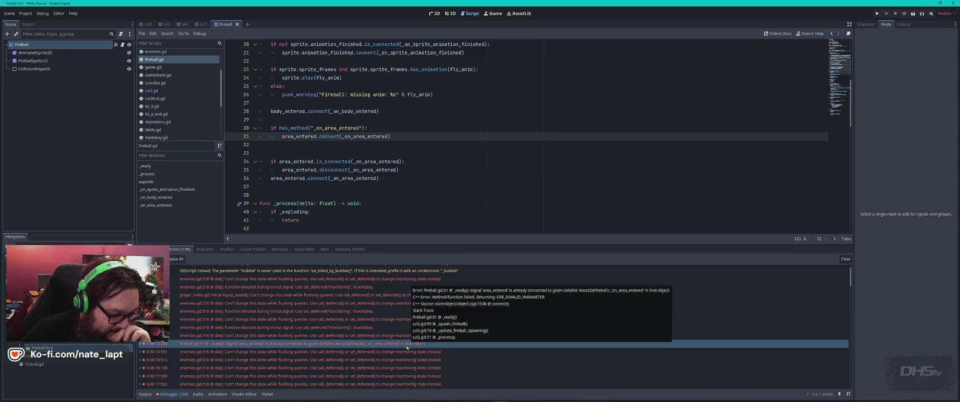
scroll(355, 347, down, 3)
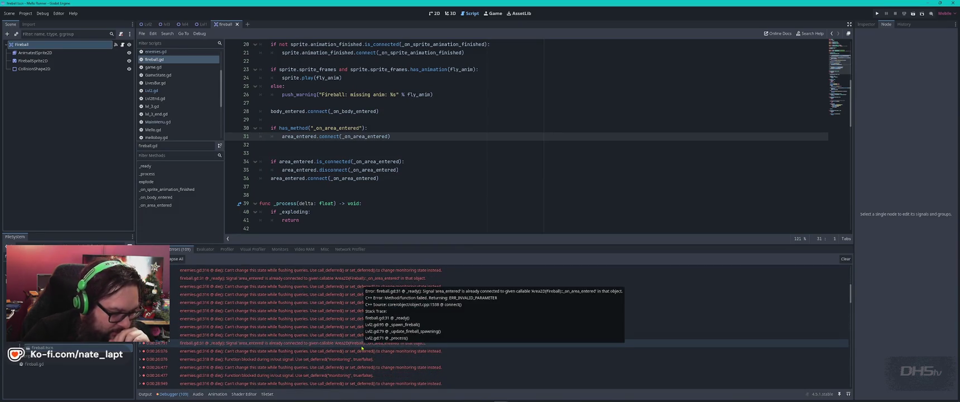
scroll(362, 348, down, 2)
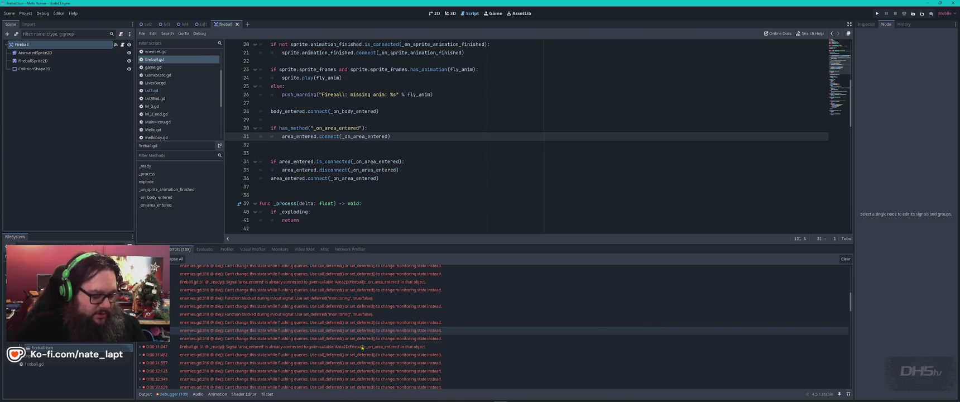
key(alt+Tab)
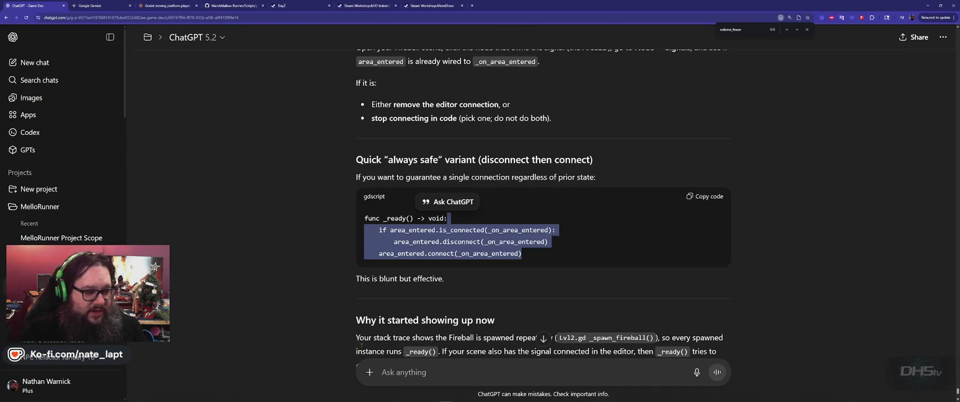
Step: Review ChatGPT's 'guard the connection' fix for the fireball's _ready signal connections
scroll(322, 254, down, 2)
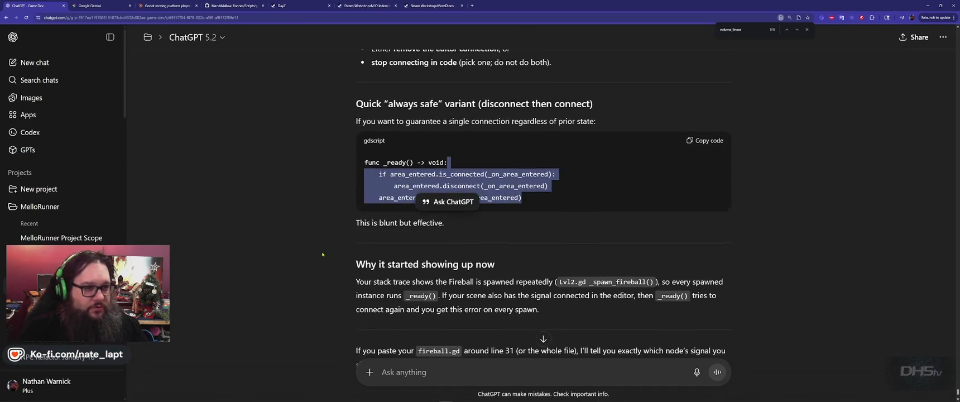
scroll(327, 256, up, 5)
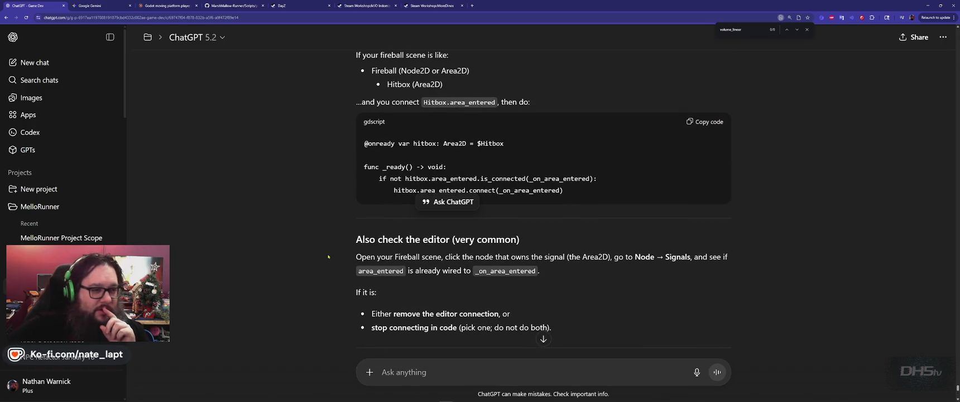
scroll(328, 256, up, 4)
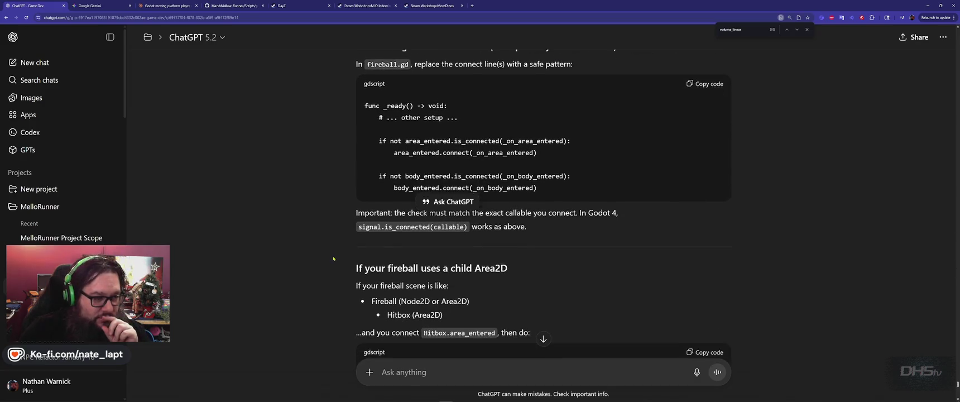
scroll(357, 288, up, 4)
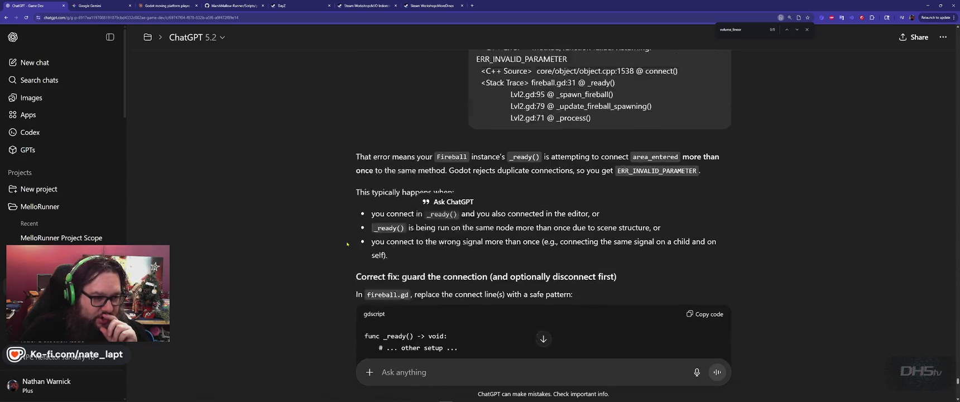
scroll(571, 253, down, 2)
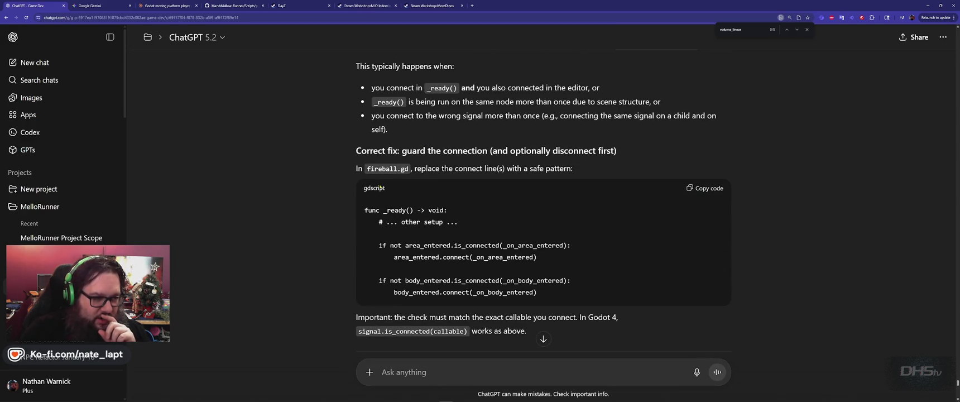
double_click(394, 209)
click(379, 244)
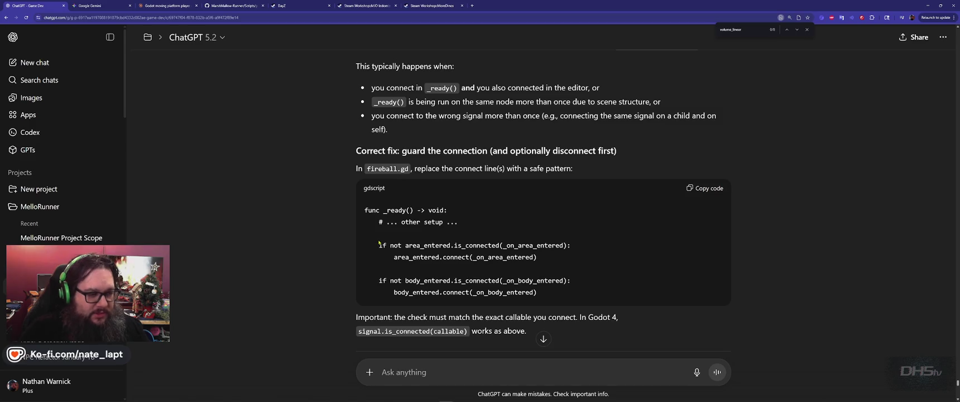
key(alt+Tab)
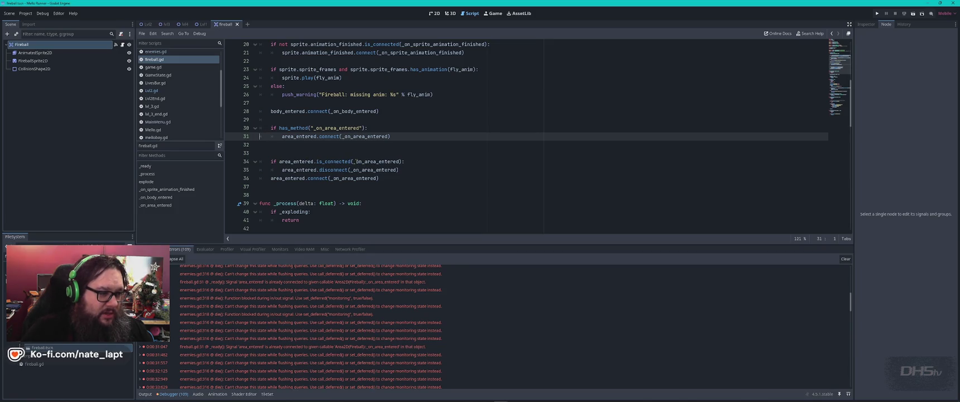
scroll(290, 136, down, 1)
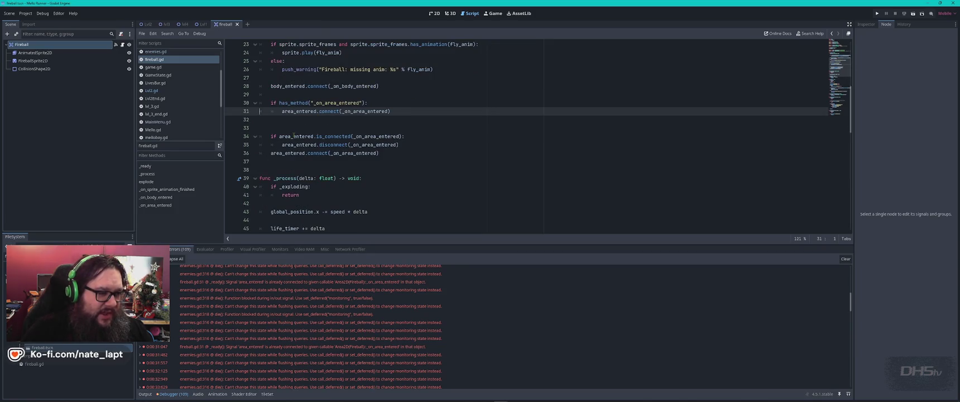
double_click(294, 135)
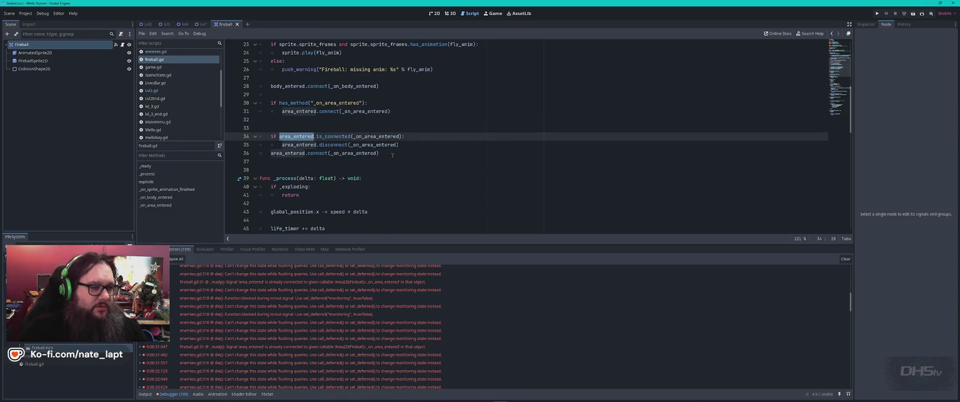
key(alt+Tab)
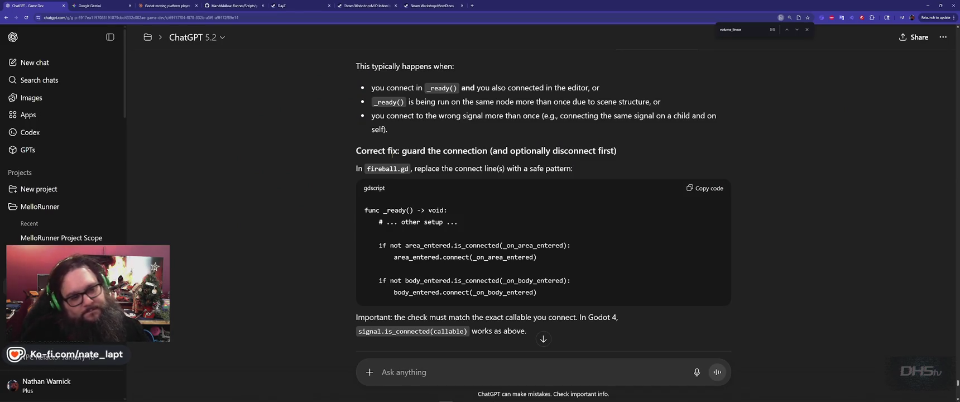
scroll(392, 154, down, 2)
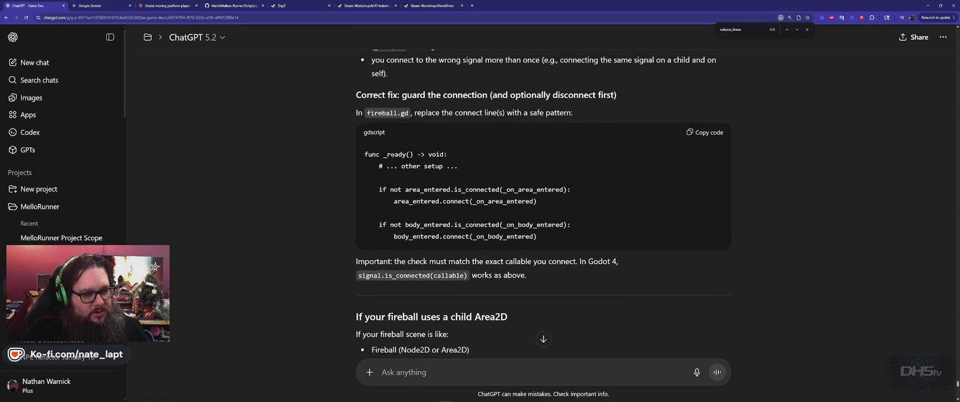
scroll(392, 155, down, 5)
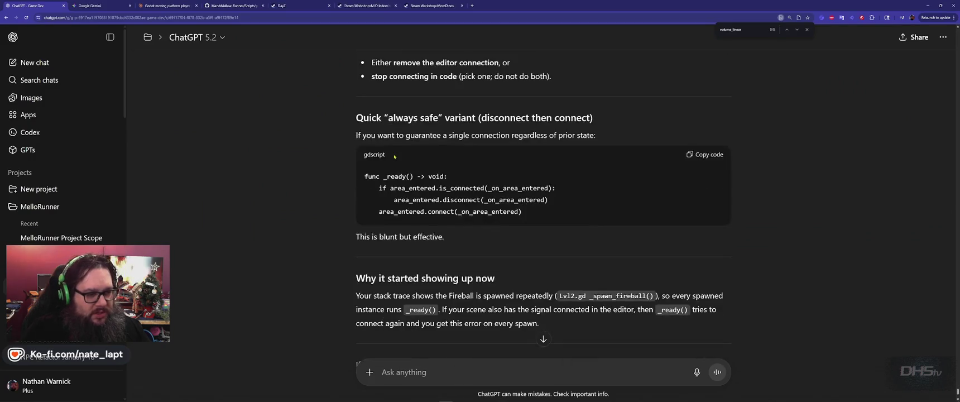
scroll(394, 157, down, 5)
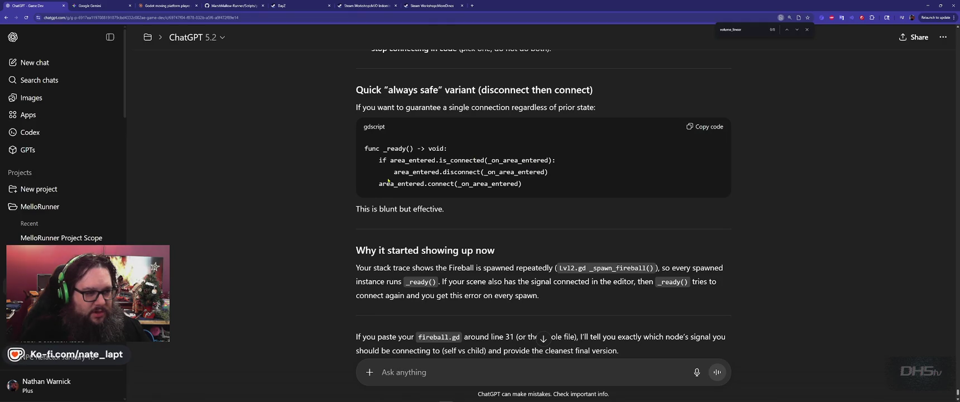
key(alt+Tab)
drag(378, 154, 257, 139)
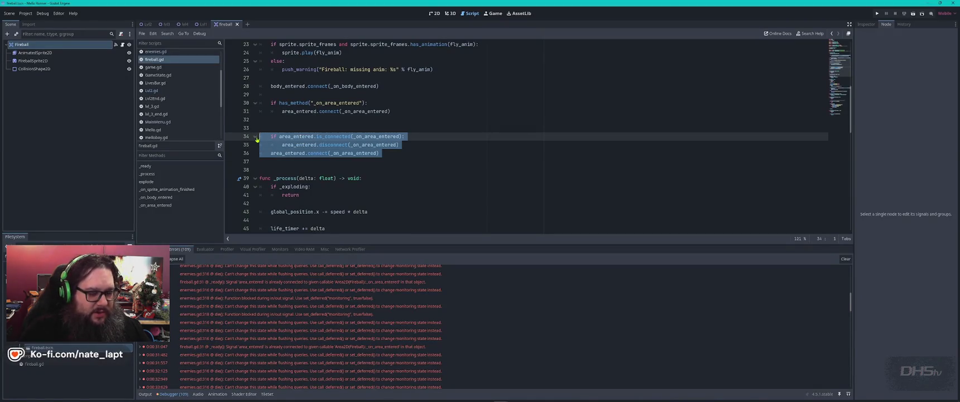
Step: Replace fireball.gd lines 34–36 with ChatGPT's 'if not is_connected' guards for area_entered and body_entered
key(Delete)
key(alt+Tab)
scroll(314, 151, up, 10)
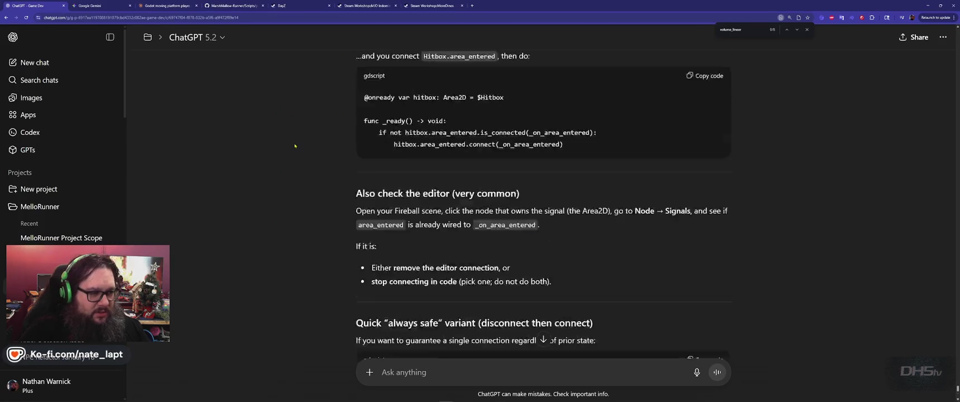
scroll(313, 151, up, 3)
scroll(335, 168, down, 1)
drag(365, 178, 569, 235)
key(ctrl+c)
key(alt+Tab)
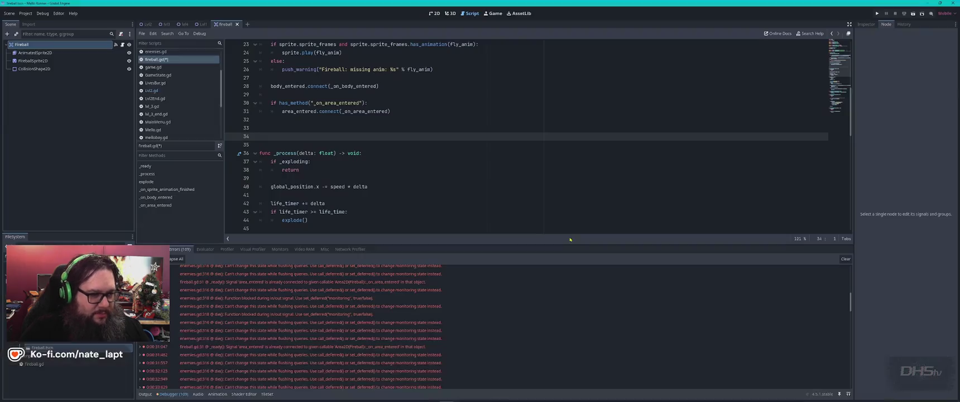
key(ctrl+v)
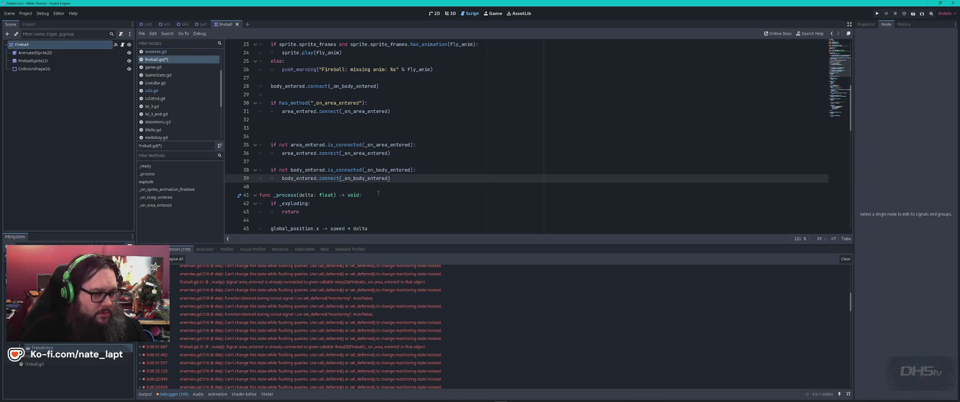
key(alt+Tab)
scroll(372, 215, down, 3)
click(382, 235)
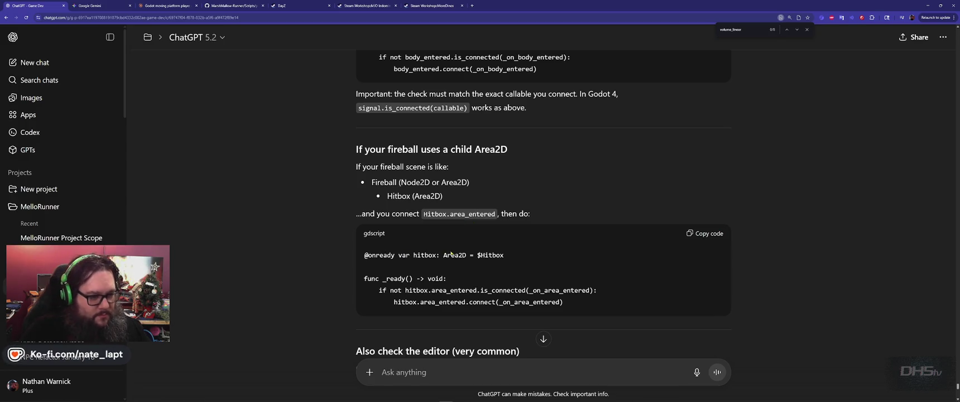
Step: Search fireball.gd for 'hitbox', landing on its declaration on line 15
double_click(423, 255)
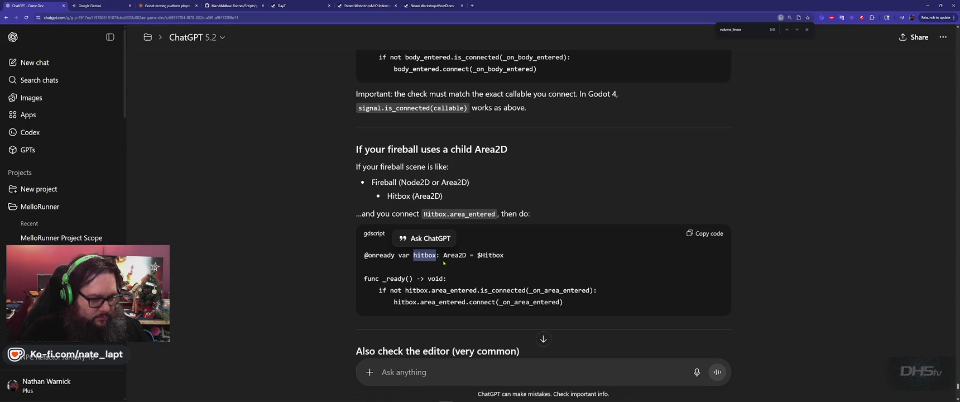
key(alt+Tab)
key(ctrl+f)
key(ctrl+v)
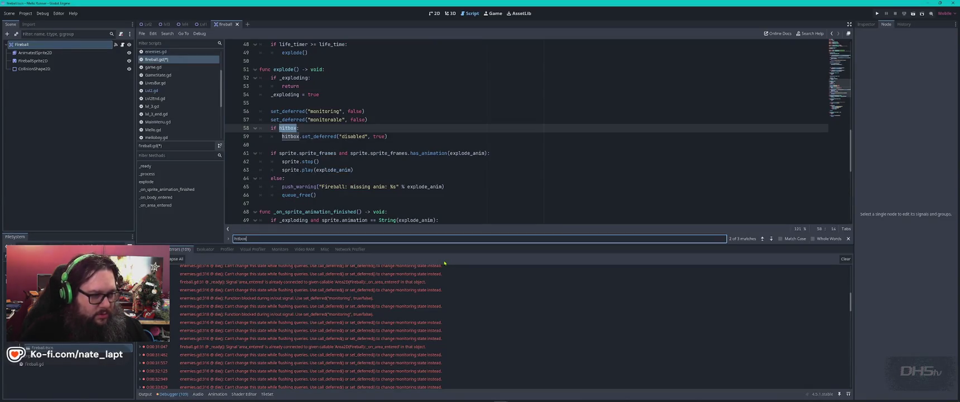
key(Return)
key(Return)
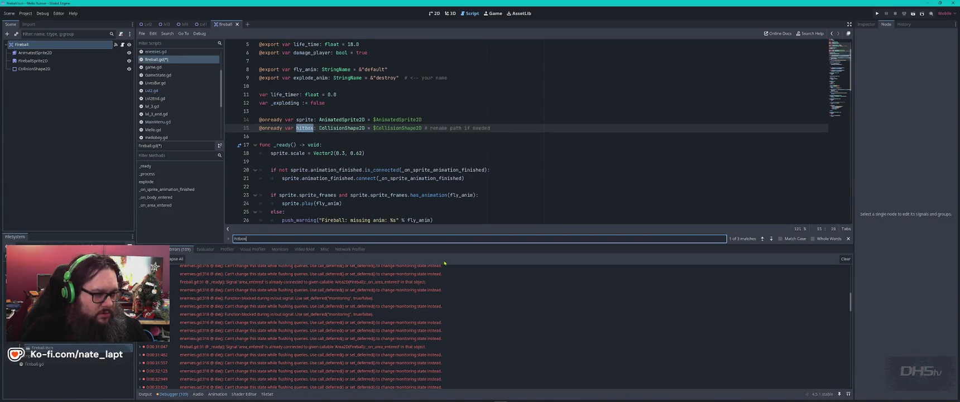
key(Escape)
Step: Check ChatGPT's Hitbox node path, then list the CollisionShape2D node's signals
key(alt+Tab)
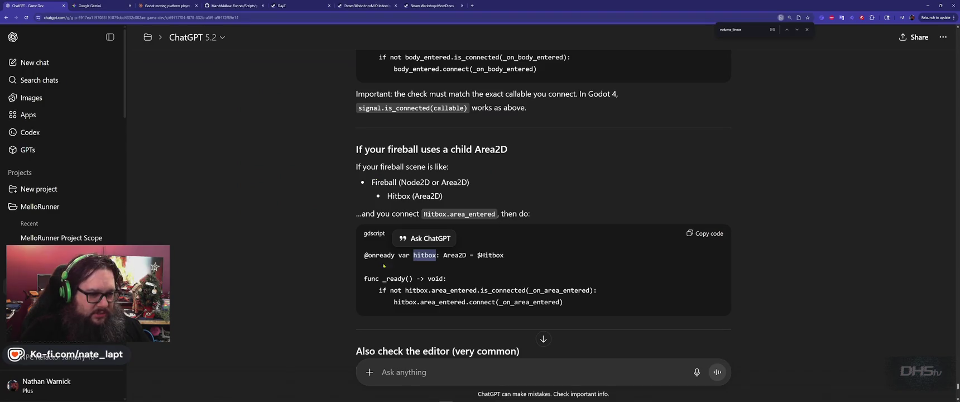
key(alt+Tab)
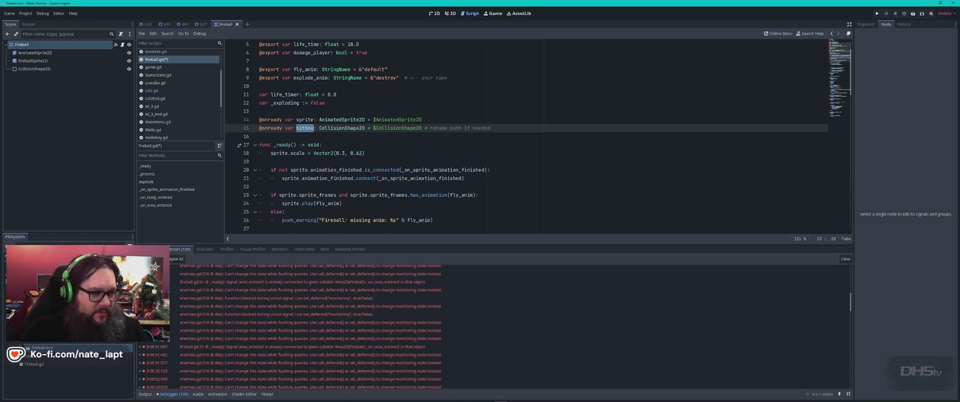
key(alt+Tab)
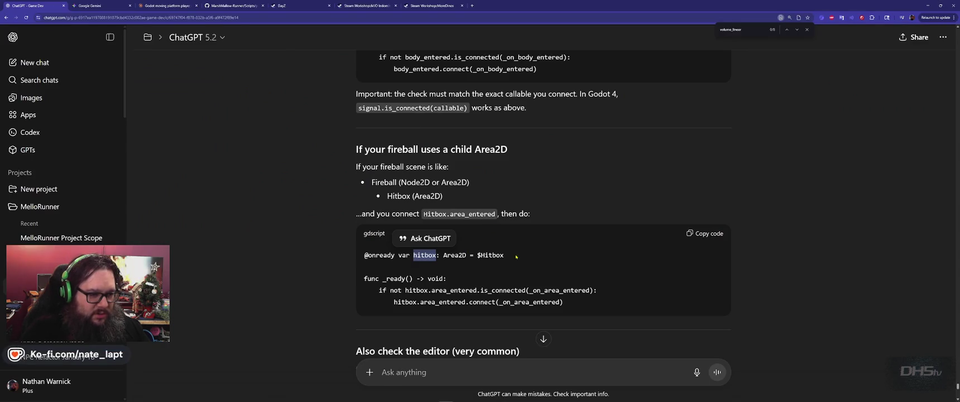
double_click(491, 255)
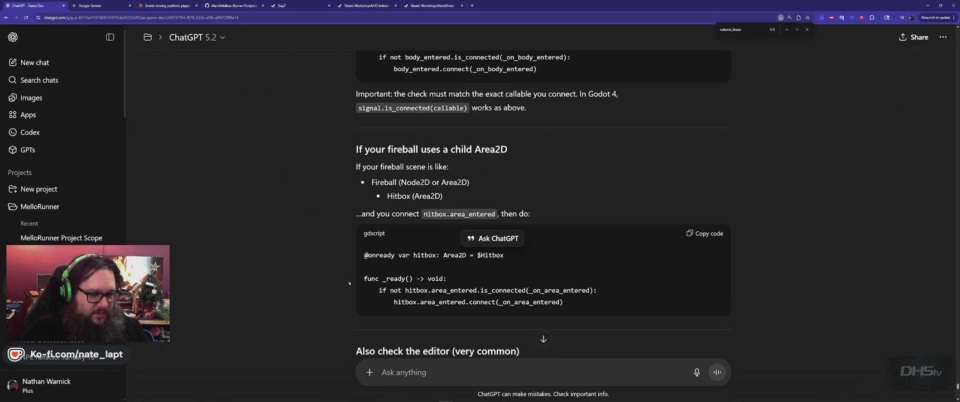
key(alt+Tab)
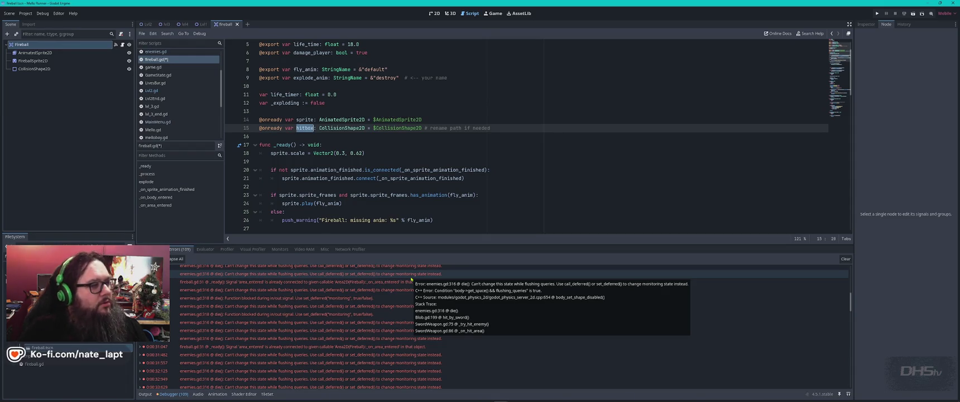
click(49, 69)
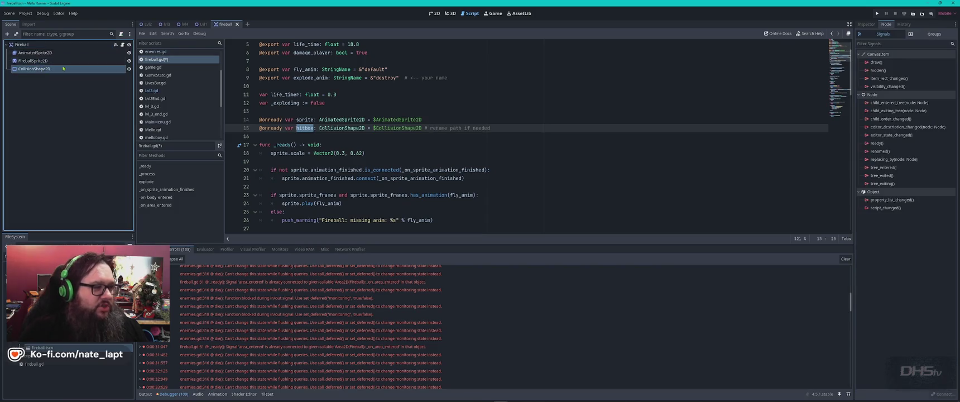
Step: Show the Fireball scene in the 2D view, centred on the fireball and its collision shape
click(440, 14)
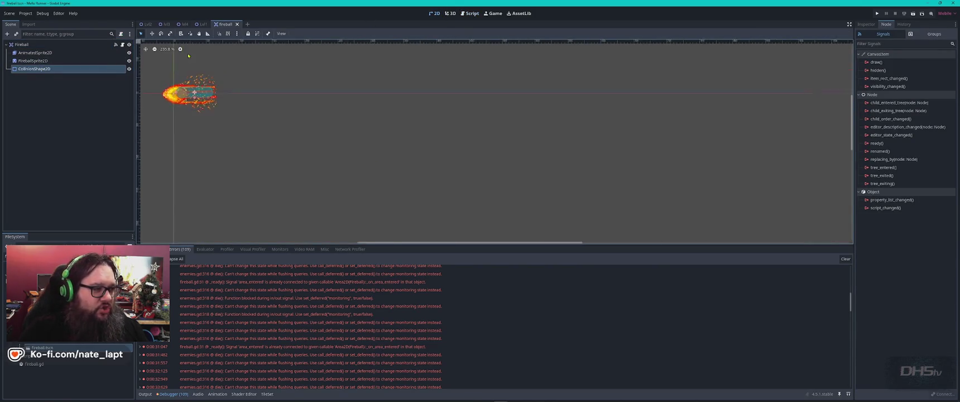
drag(319, 105, 541, 132)
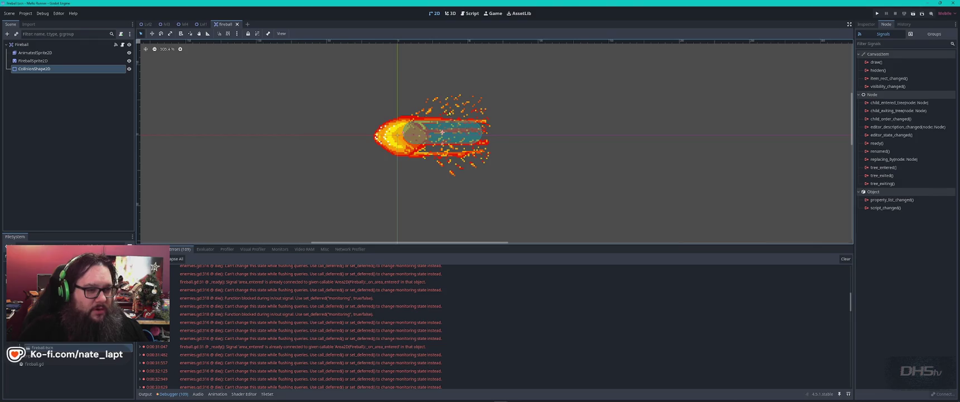
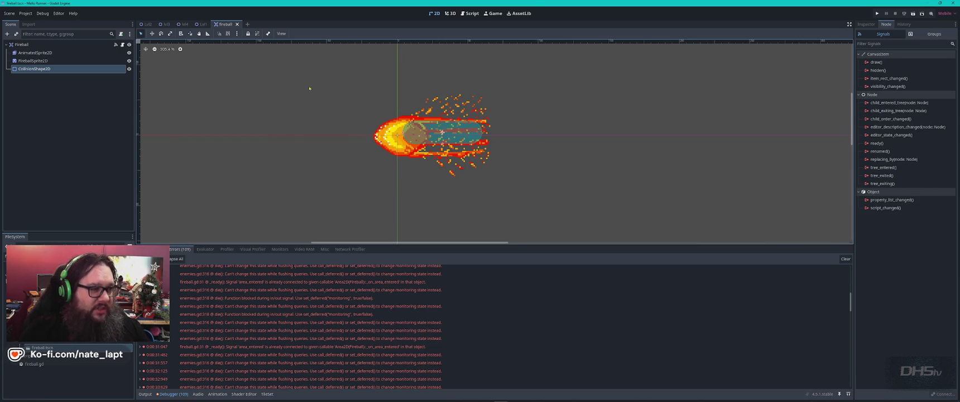
Step: Check the sprite and hitbox variables in fireball.gd against the Fireball scene's sprite nodes
click(471, 13)
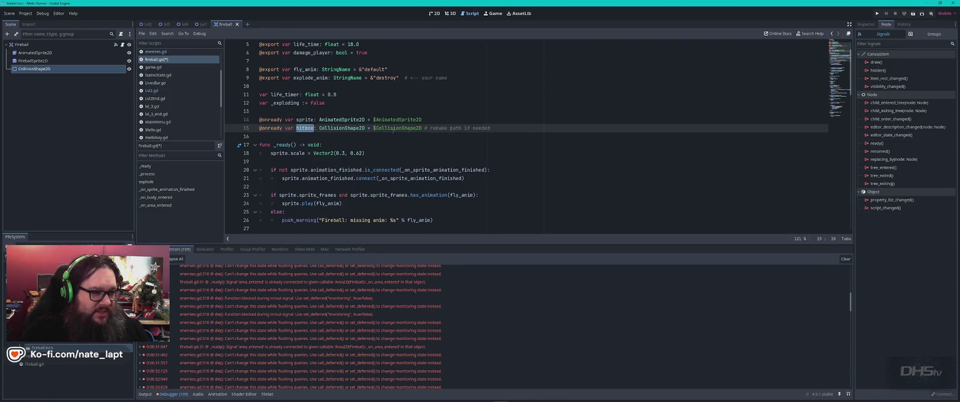
double_click(409, 128)
click(344, 119)
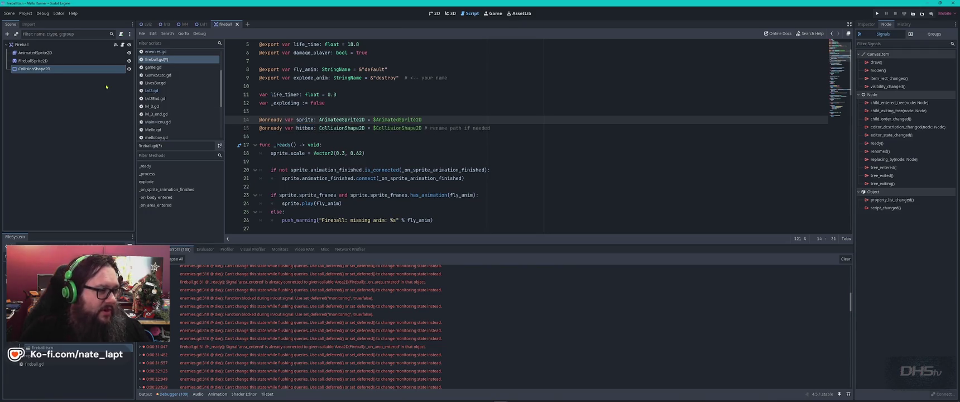
click(34, 53)
click(33, 69)
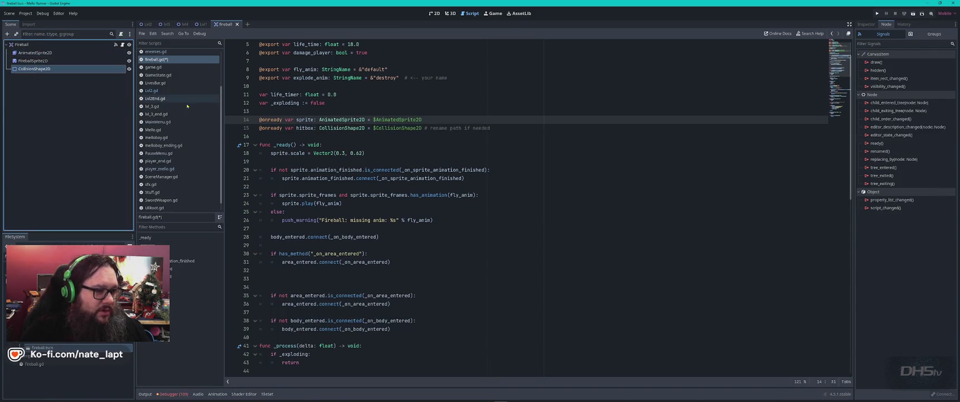
click(34, 53)
click(30, 69)
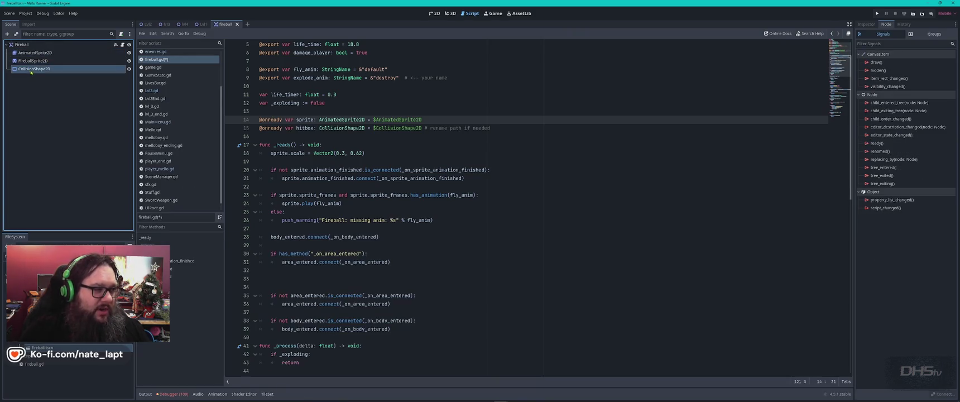
click(35, 61)
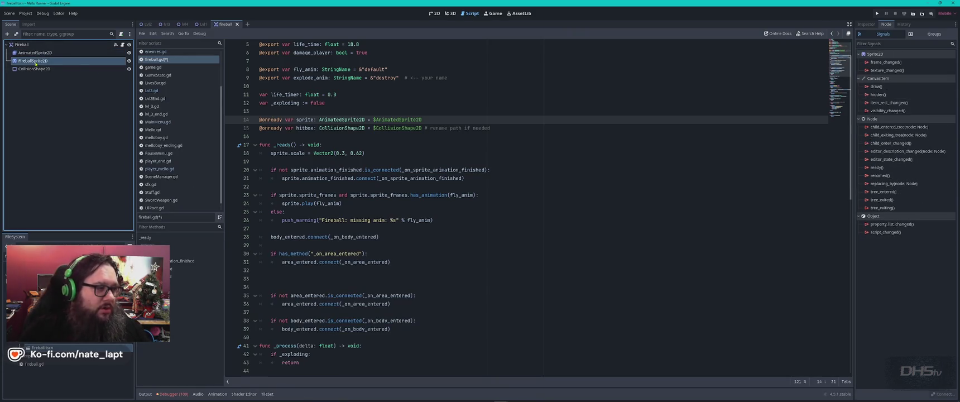
Step: In the 2D view, toggle FireballSprite2D and the animated sprite visibility, then return to fireball.gd
click(434, 13)
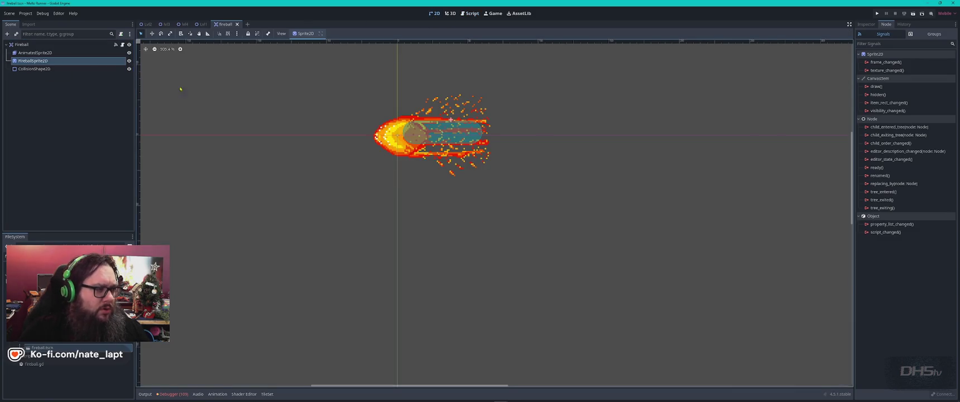
click(129, 61)
click(128, 63)
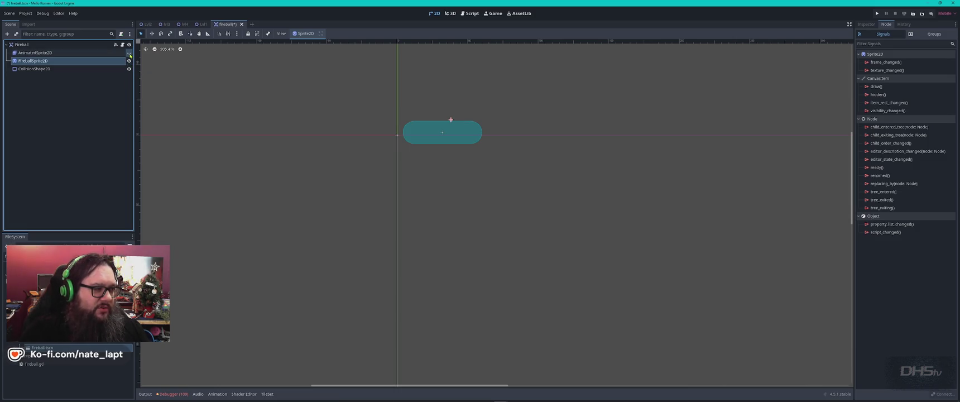
click(128, 52)
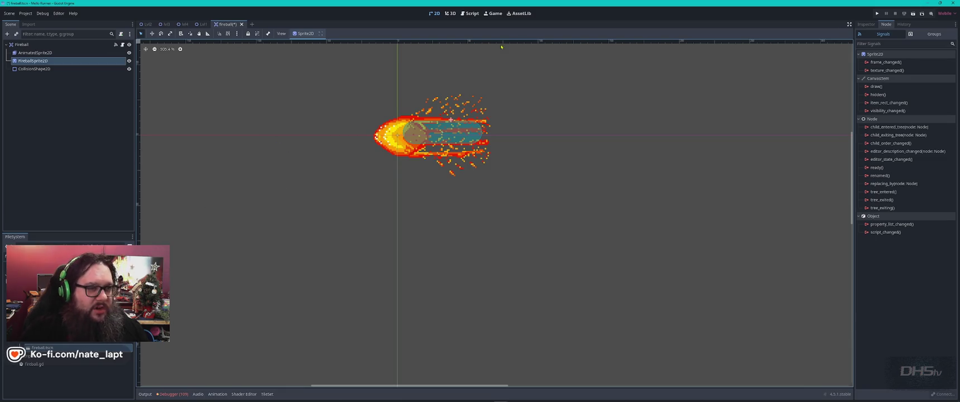
click(470, 13)
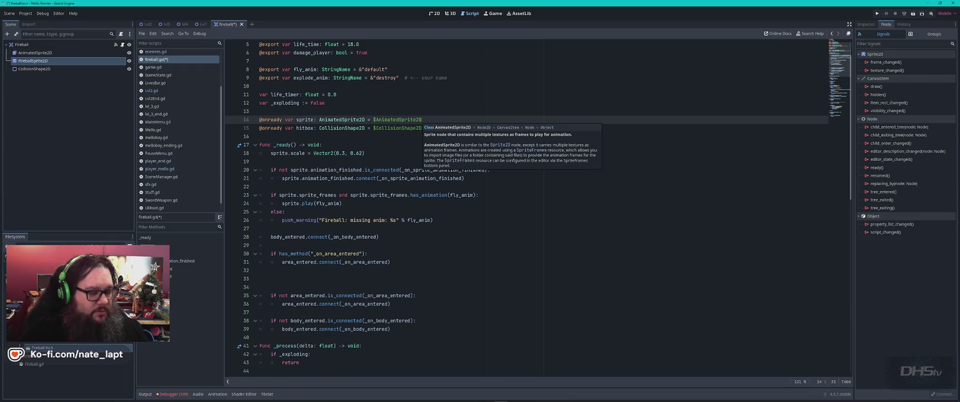
Step: Compare the hitbox code in ChatGPT's answer with line 15 of fireball.gd
key(alt+Tab)
click(352, 247)
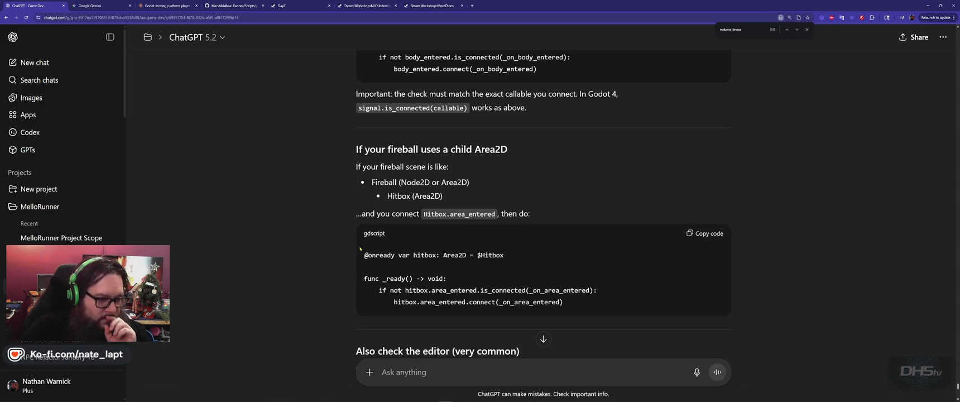
scroll(457, 191, down, 1)
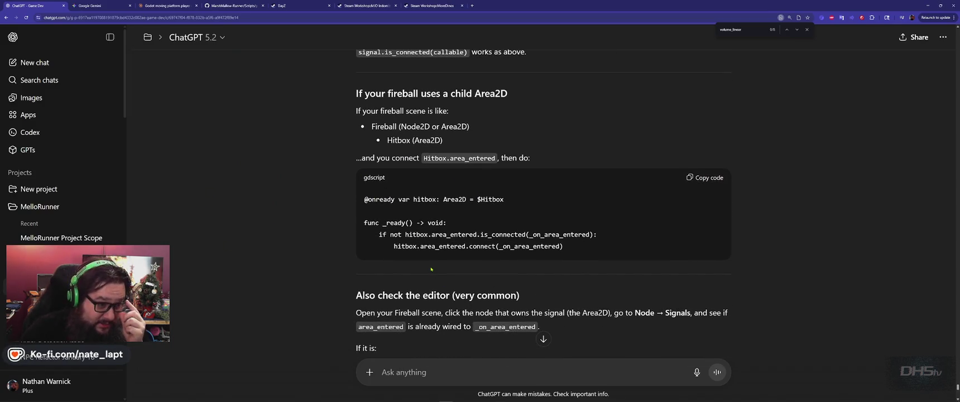
double_click(430, 198)
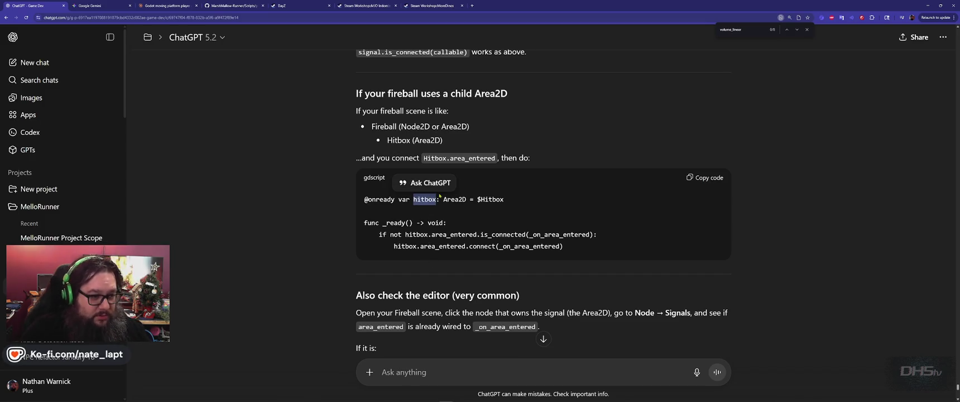
key(alt+Tab)
double_click(305, 127)
key(alt+Tab)
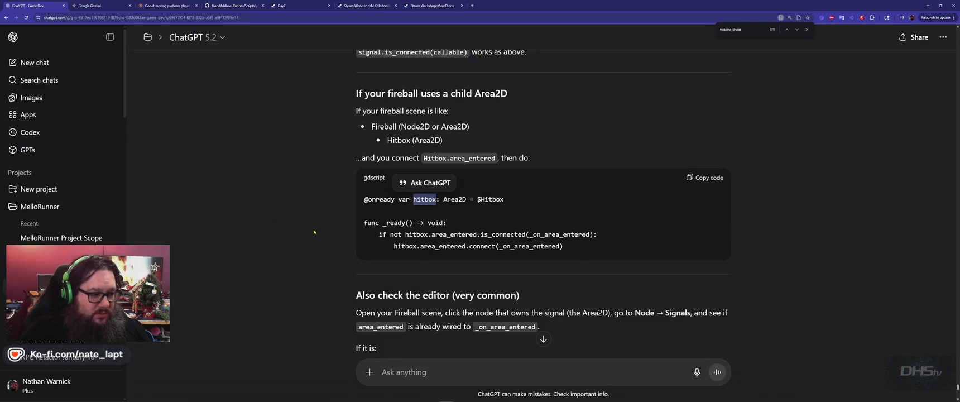
click(338, 235)
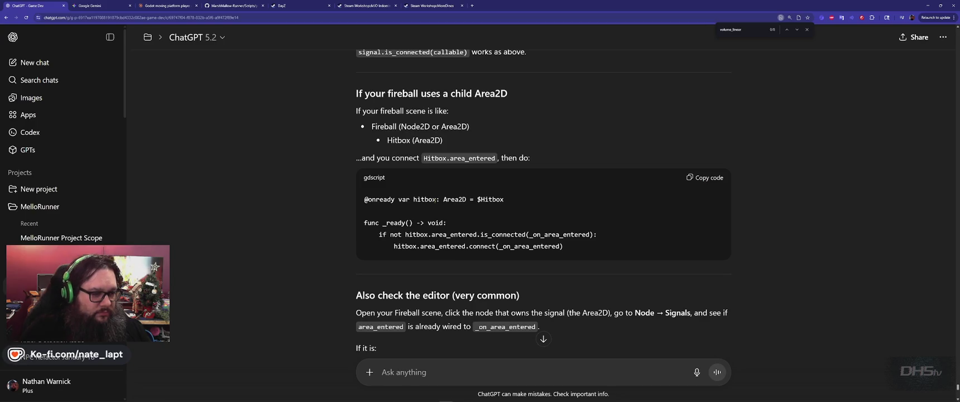
scroll(435, 200, down, 2)
scroll(435, 200, down, 3)
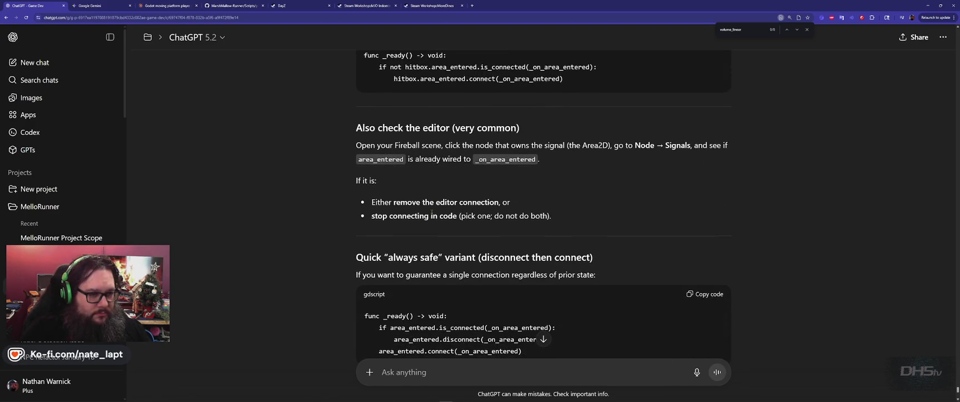
Step: Look over the _exploding variable and FireballSprite2D properties, then save fireball.gd
key(alt+Tab)
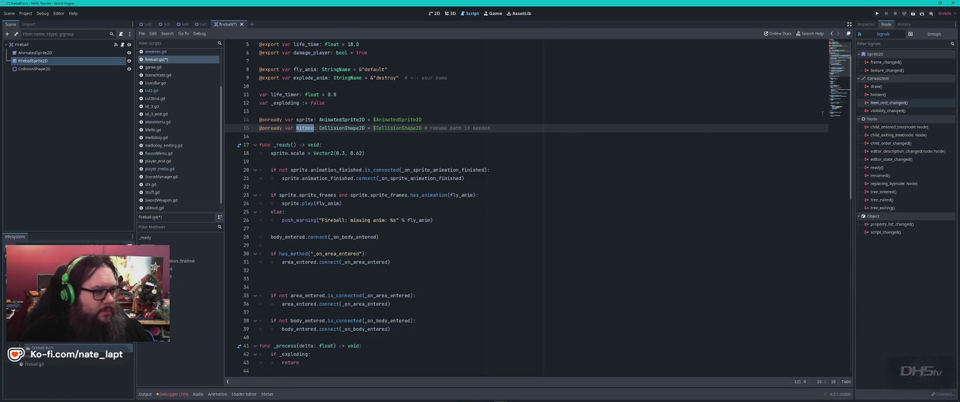
click(371, 99)
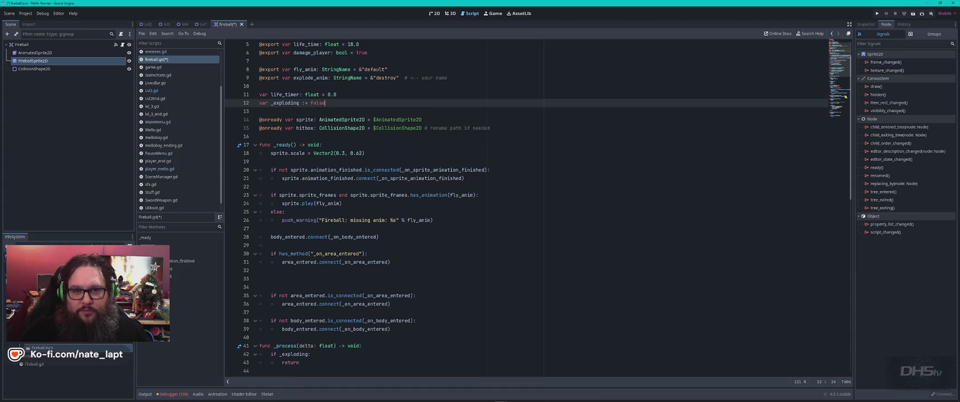
click(866, 24)
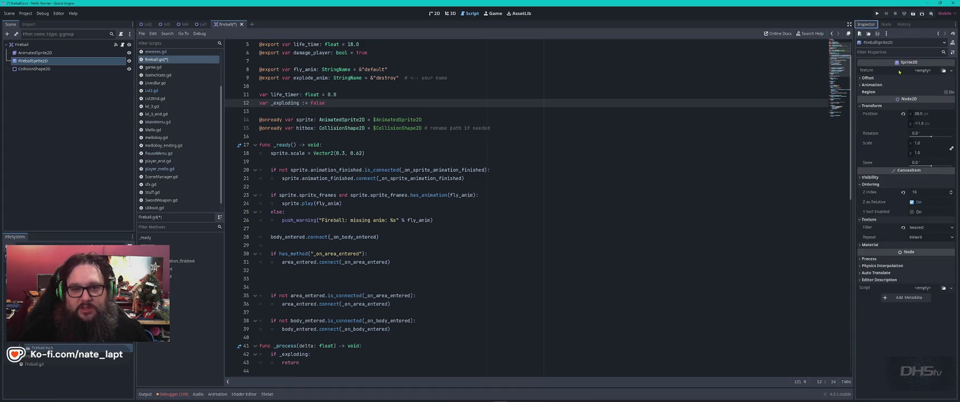
click(564, 228)
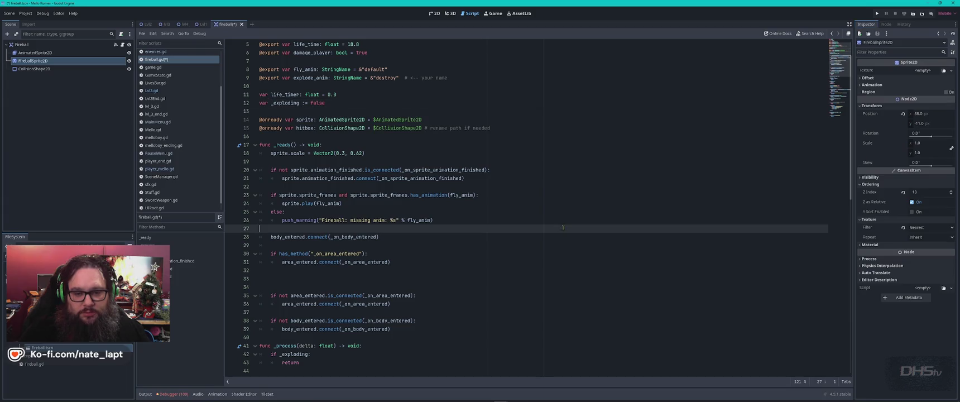
key(ctrl+s)
Step: Select both is_connected-guarded connect blocks in ChatGPT's suggested fix
key(alt+Tab)
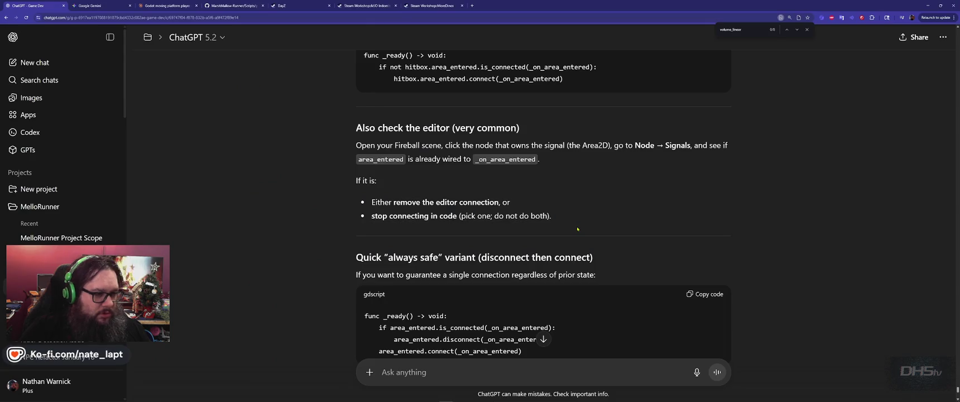
scroll(484, 227, down, 2)
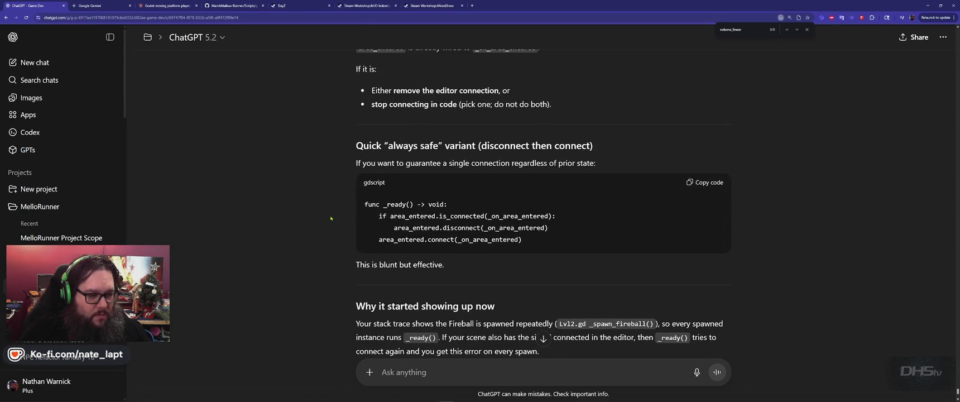
scroll(330, 218, down, 3)
scroll(332, 218, up, 10)
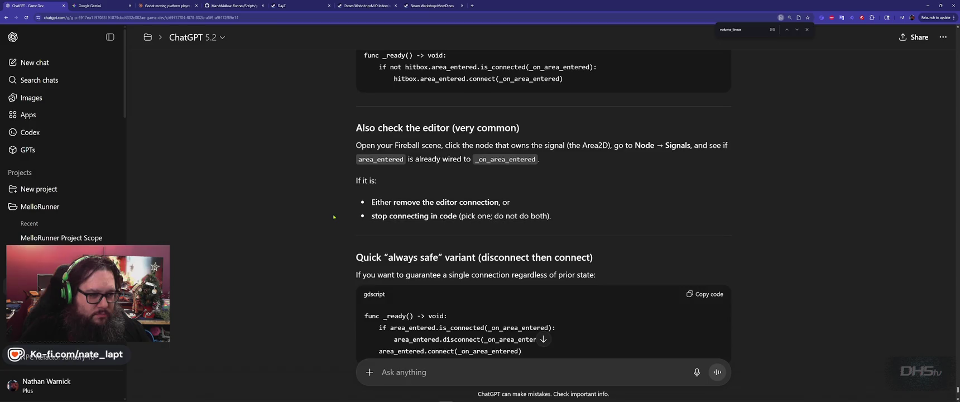
scroll(334, 217, up, 2)
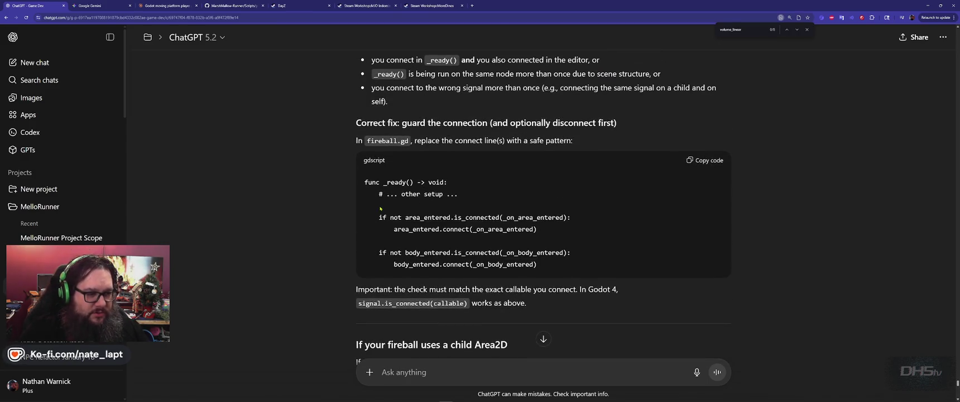
drag(403, 211, 537, 266)
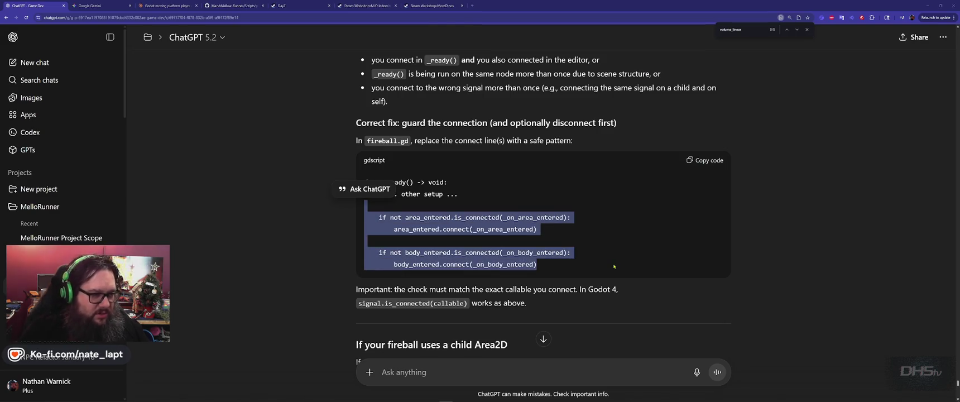
key(alt+Tab)
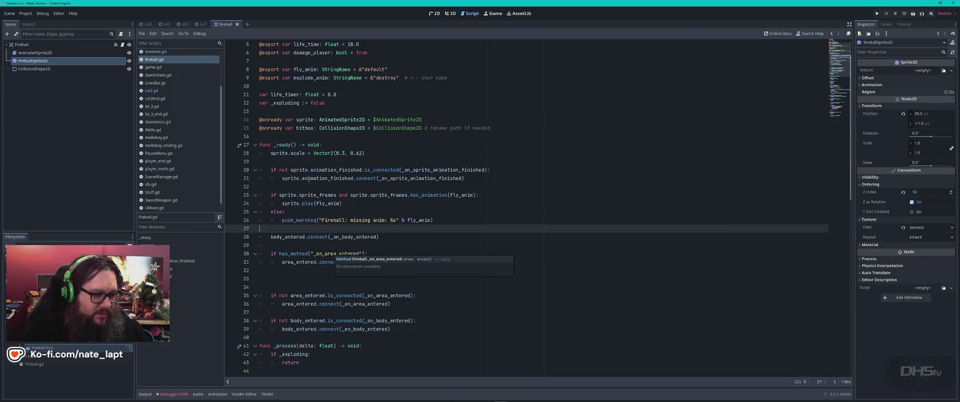
Step: Run the project with F5 and start a new game from the menu
scroll(332, 253, down, 2)
key(F5)
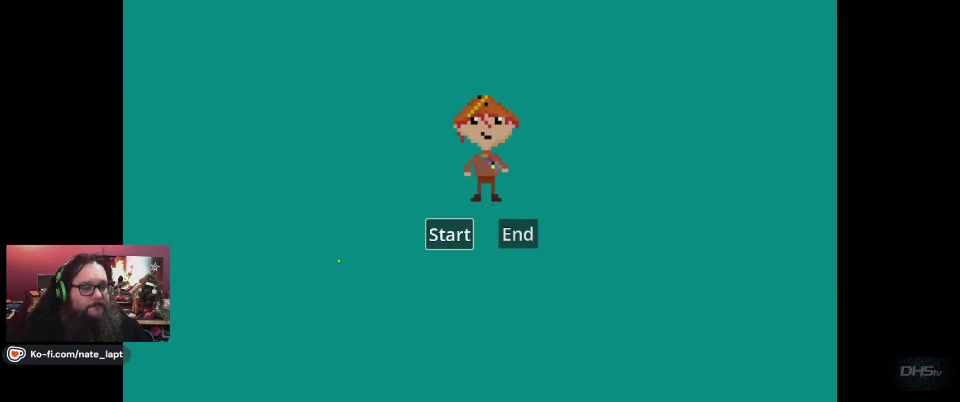
click(449, 235)
Step: Play the first level, running right, jumping gaps and slashing enemies to raise the score
key(Right)
key(space)
key(Right)
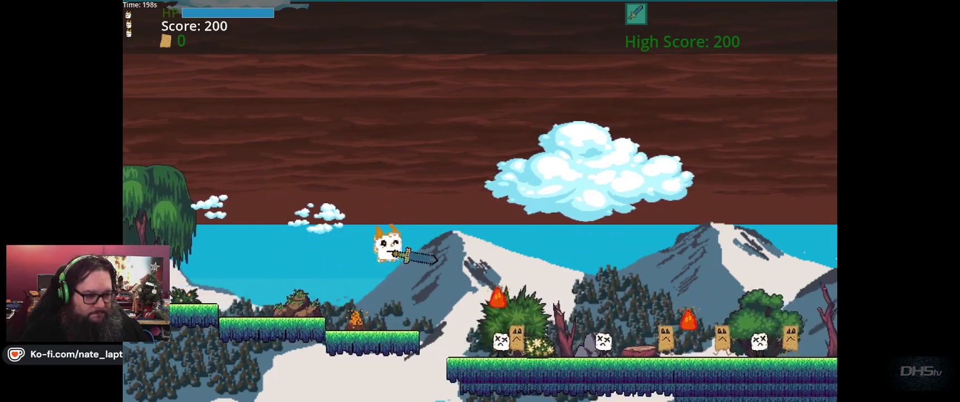
key(Right)
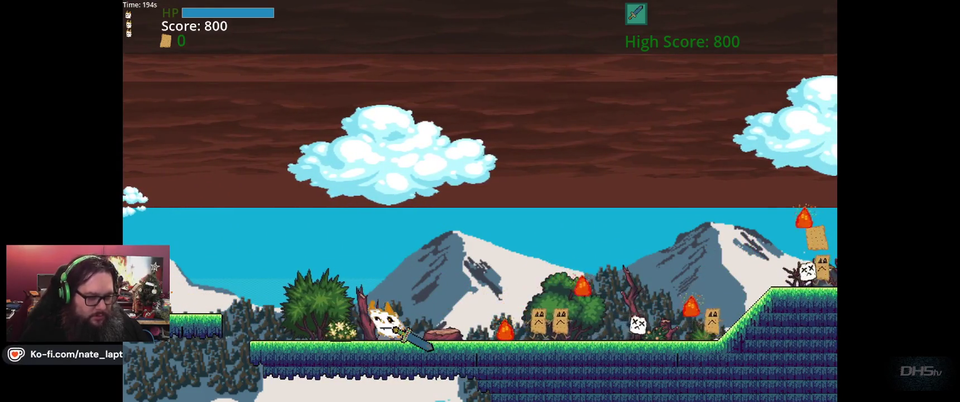
key(Right)
key(x)
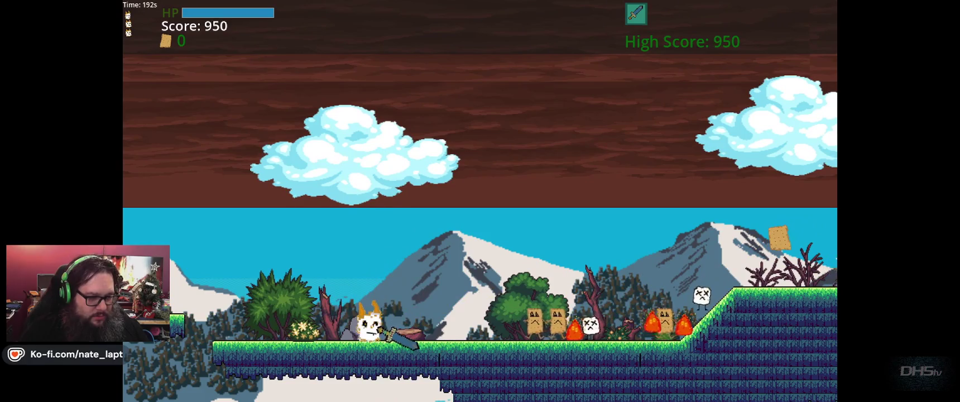
key(Right)
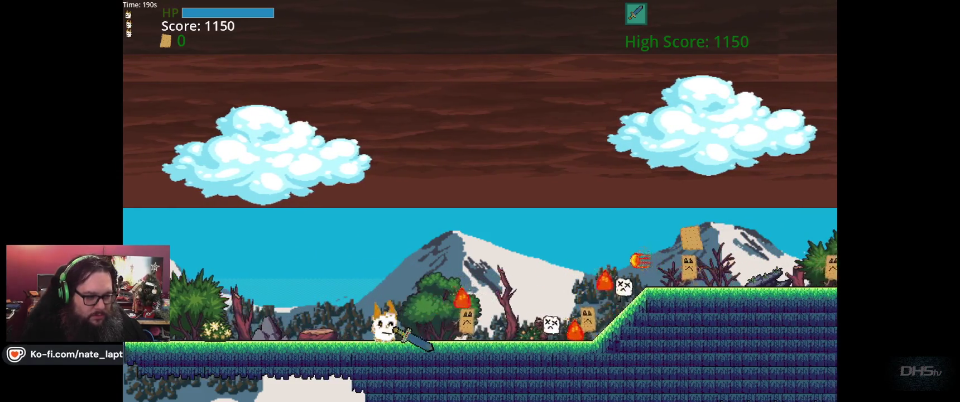
key(Right)
key(x)
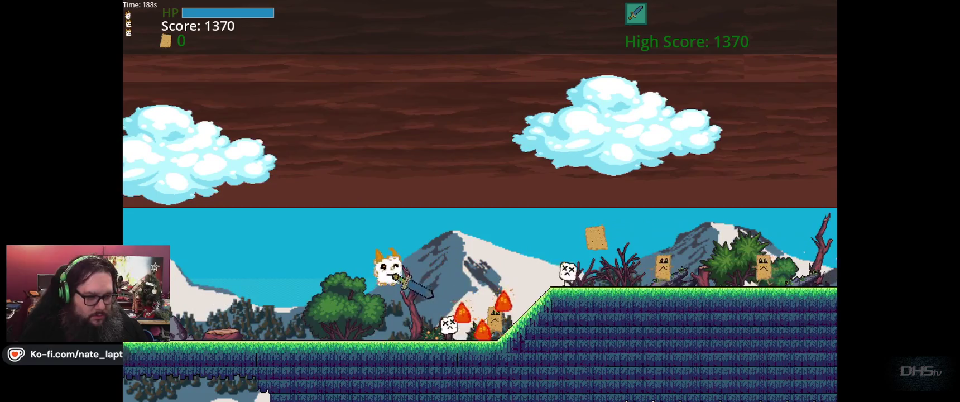
key(Right)
key(space)
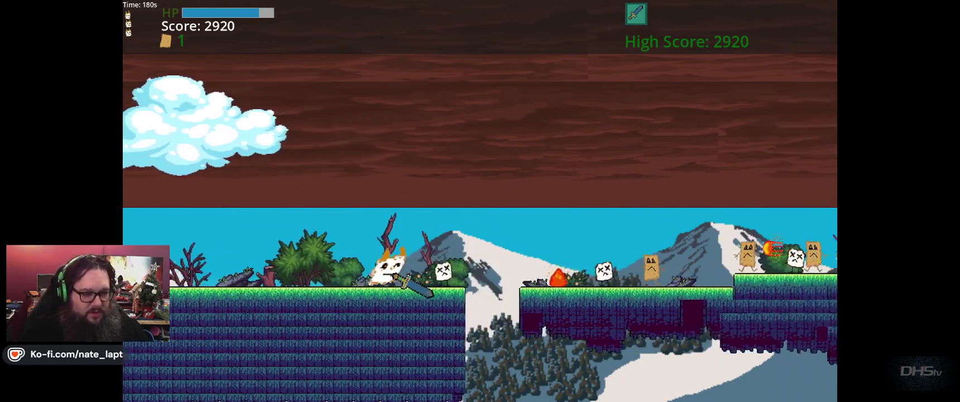
key(space)
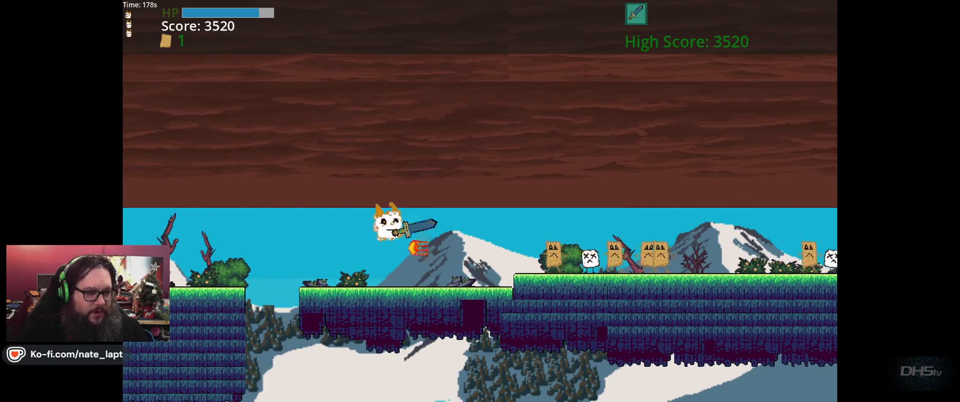
key(space)
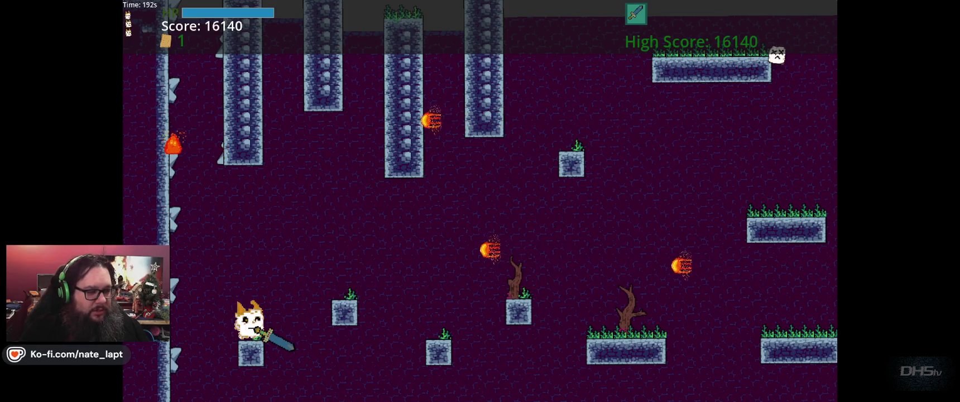
Step: Jump to the spiked left wall, slash the incoming fireball and climb the wall
key(space)
key(Left)
key(space)
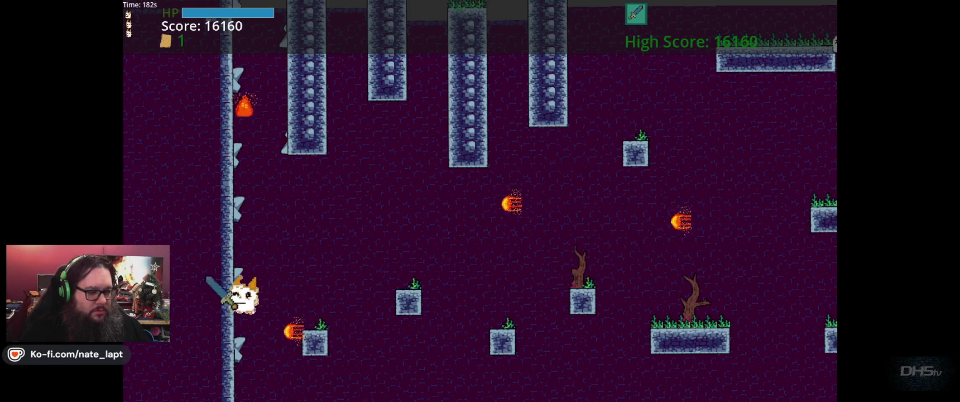
key(x)
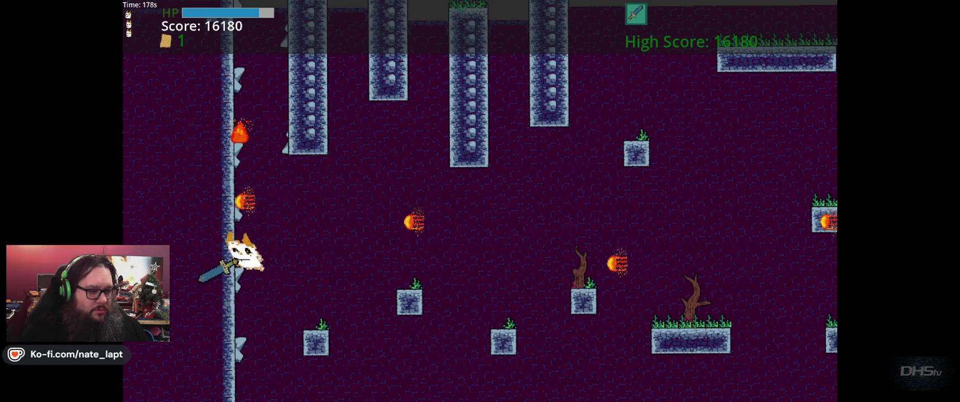
key(Left)
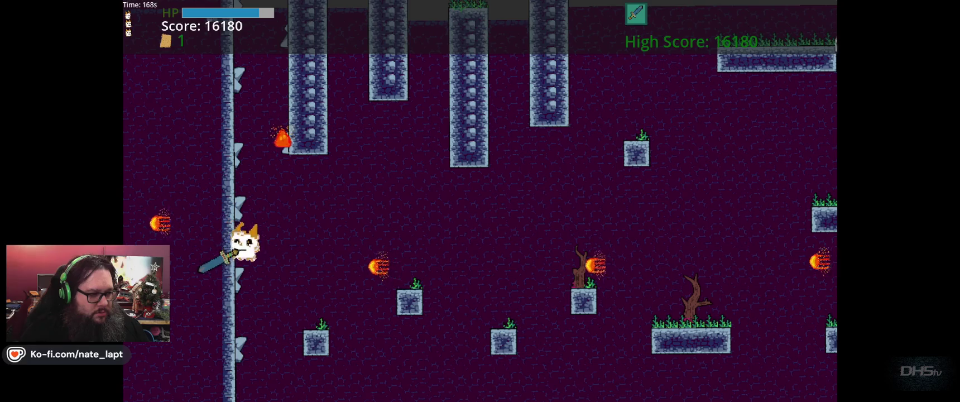
key(space)
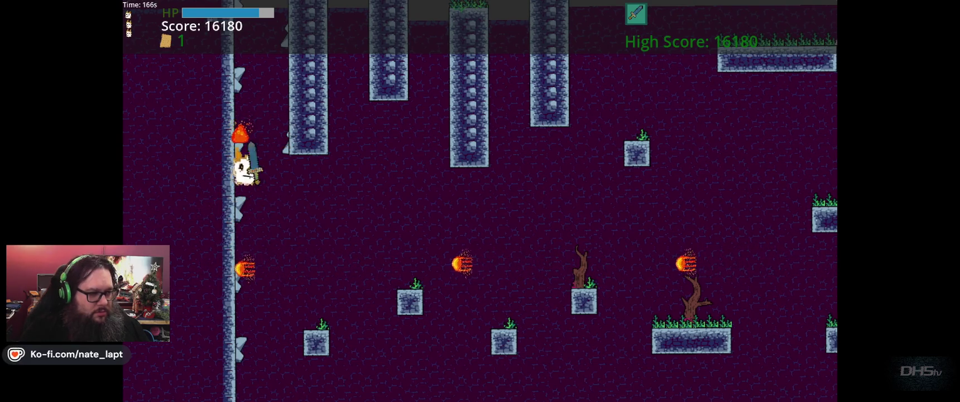
key(space)
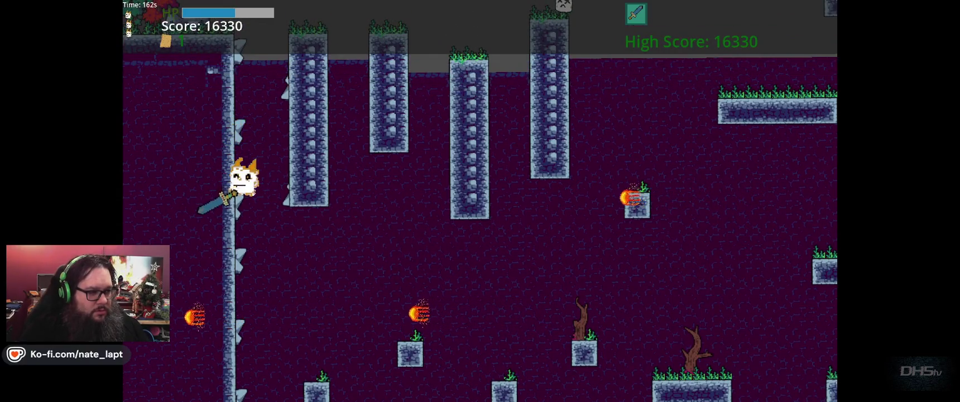
key(space)
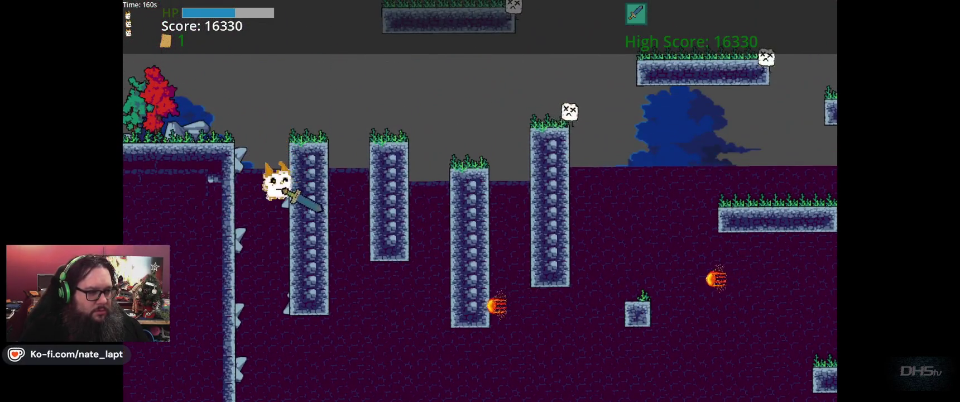
Step: Leap from the wall across the pillars and onto the higher platforms
key(Right)
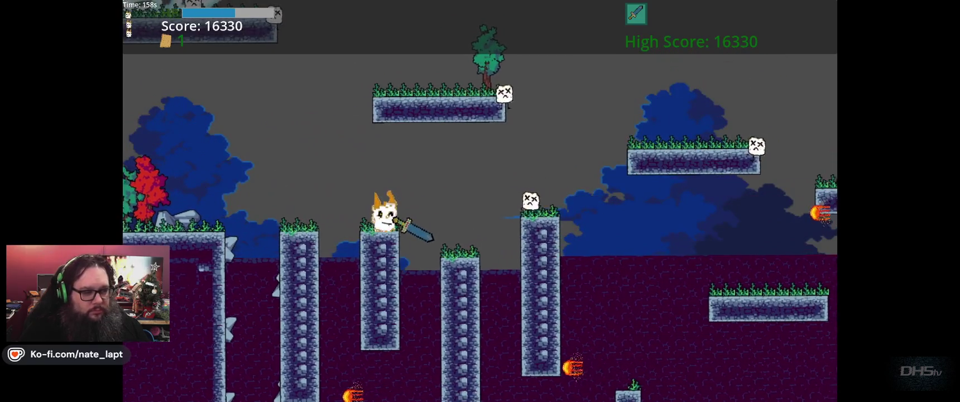
key(space)
key(Right)
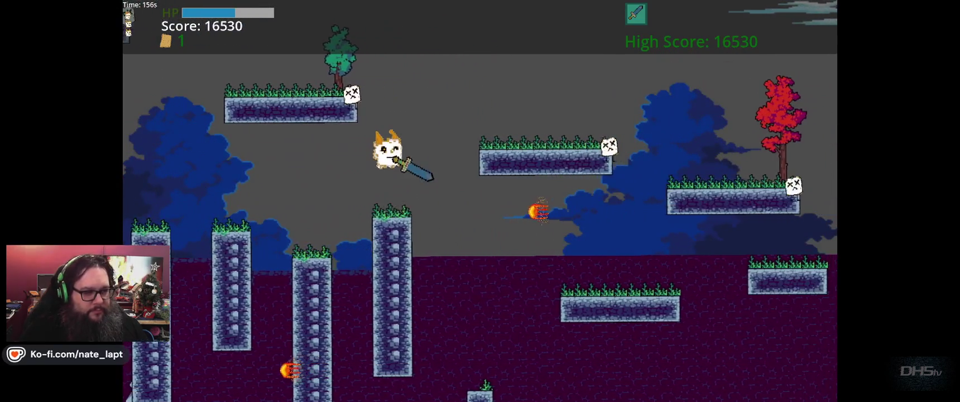
key(Right)
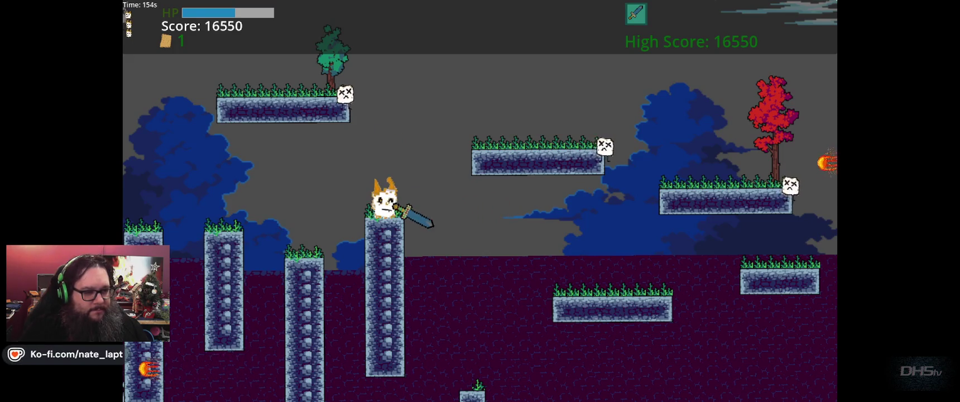
key(space)
key(Right)
key(space)
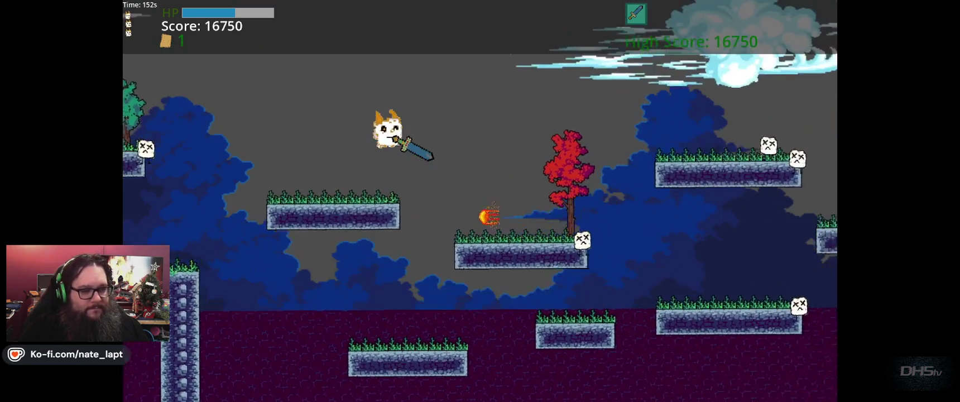
key(Right)
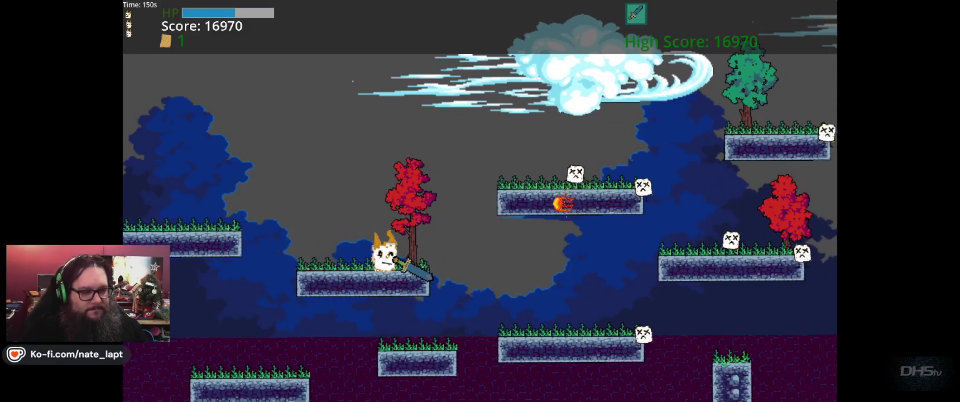
key(Right)
key(space)
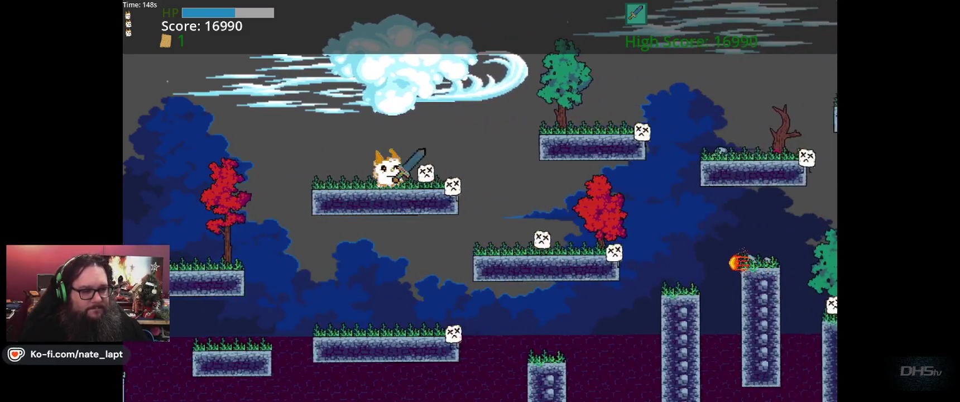
key(Right)
key(space)
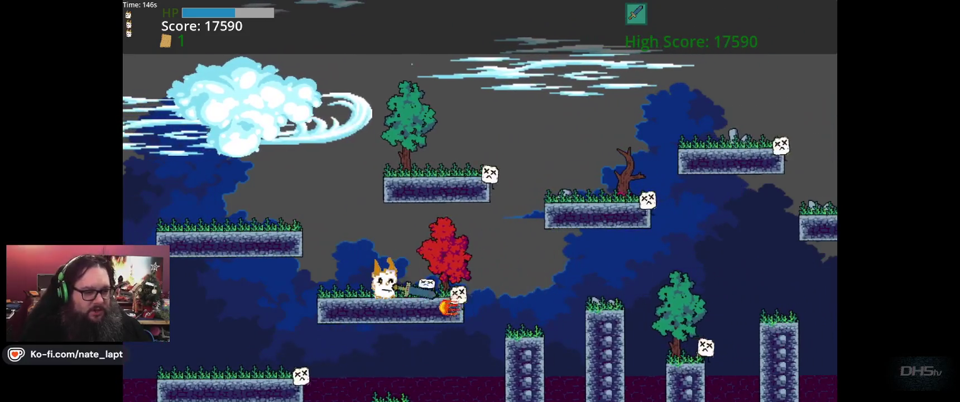
Step: Run right between pillars and over the hill, jumping and slashing enemies to the ending
key(Right)
key(space)
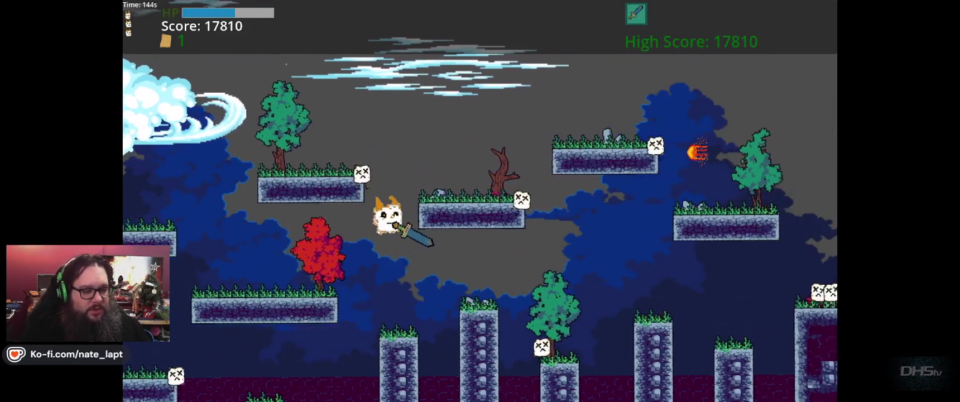
key(Right)
key(space)
key(space)
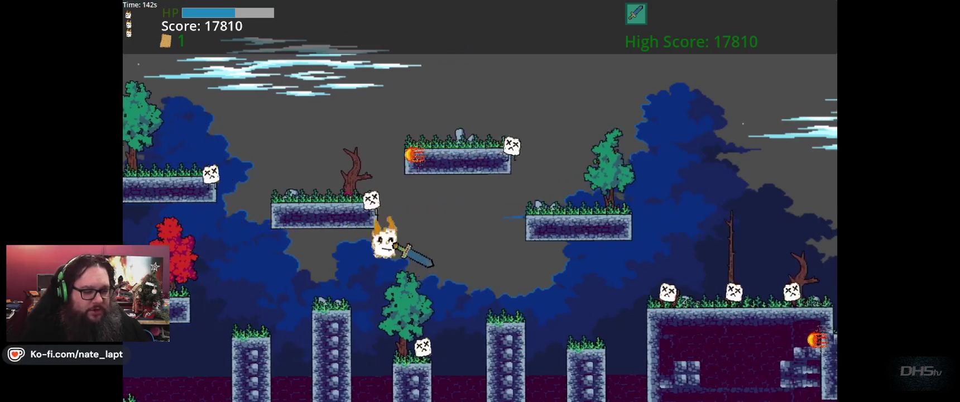
key(Right)
key(space)
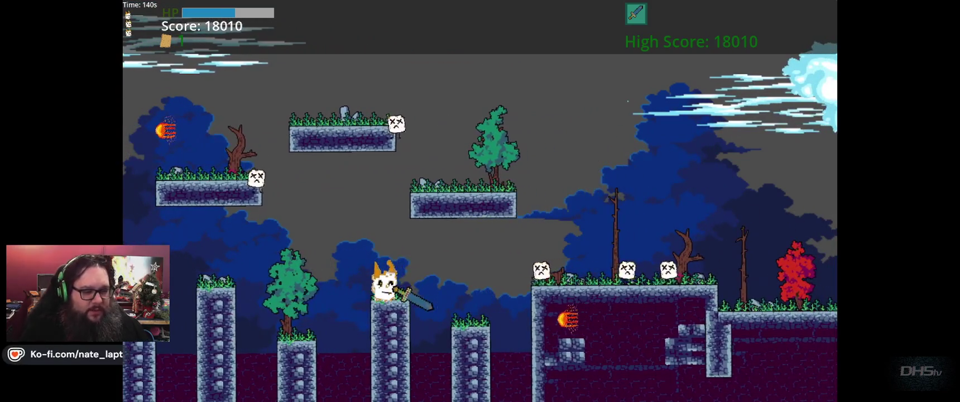
key(Right)
key(space)
key(space)
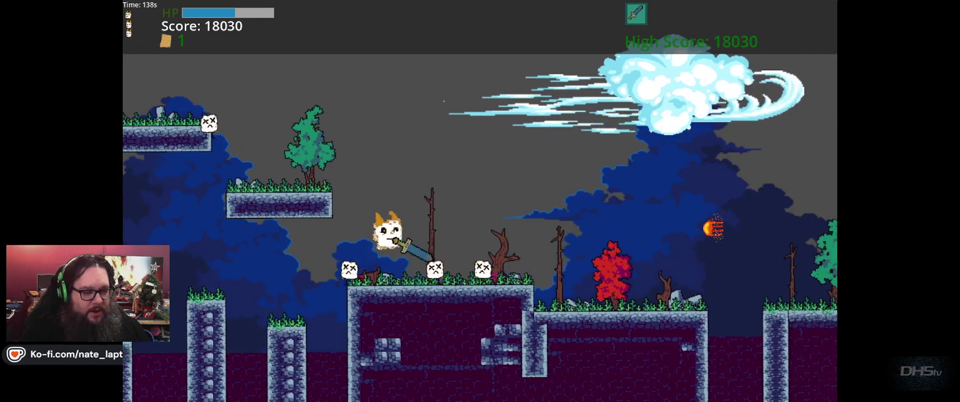
key(Right)
key(space)
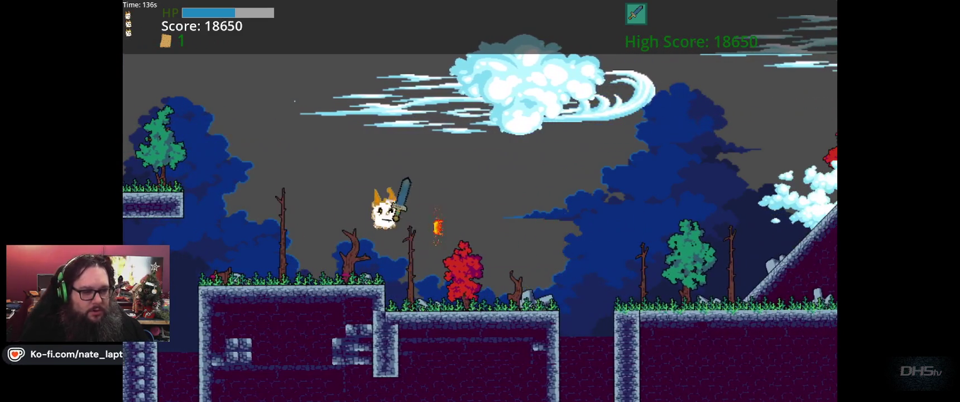
key(Right)
key(space)
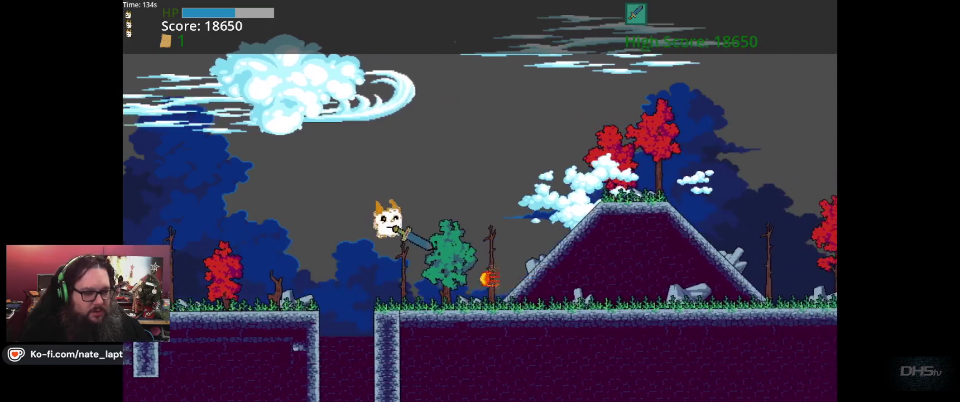
key(Right)
key(space)
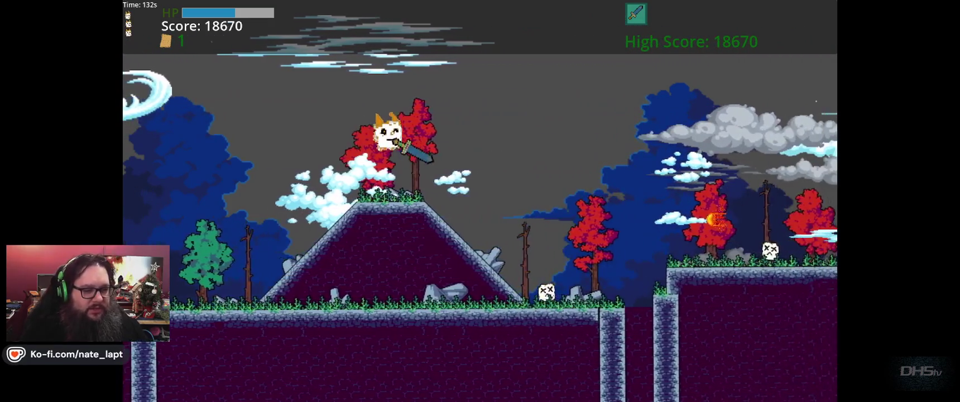
key(Right)
key(space)
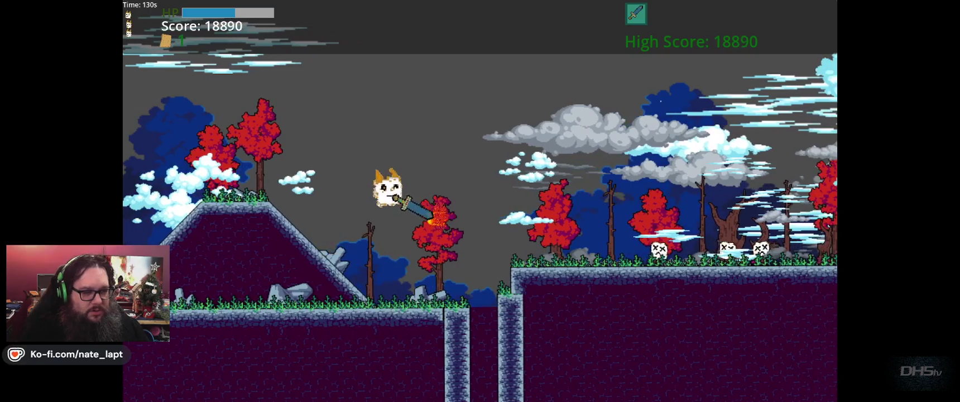
key(Right)
key(space)
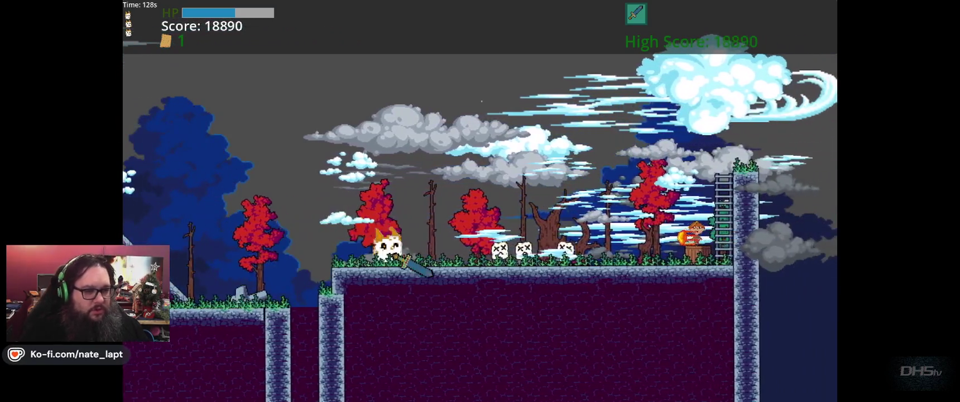
key(Right)
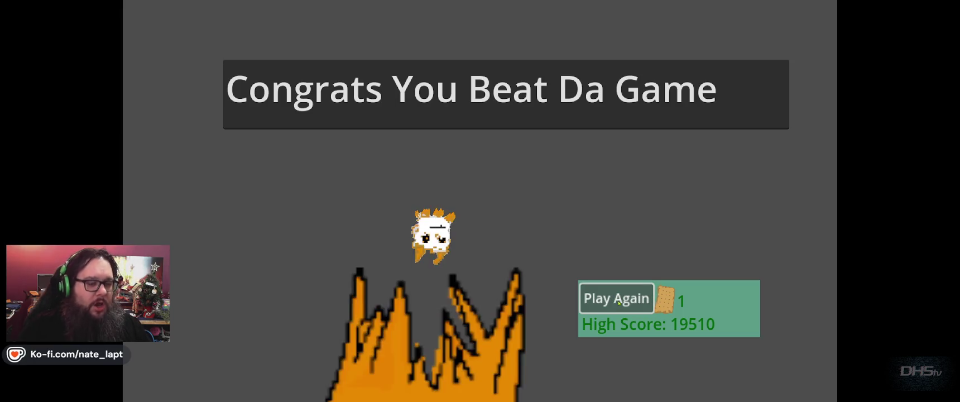
Step: Restart from the ending screen with Play Again, then stop the playtest with F8
click(624, 301)
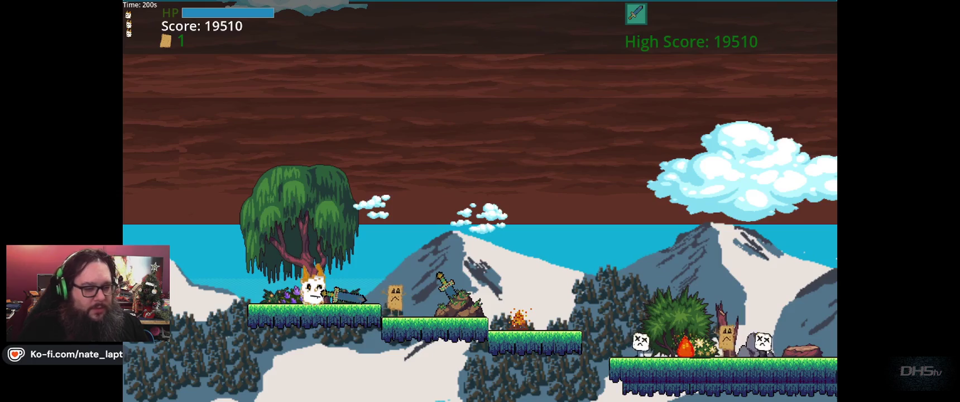
key(F8)
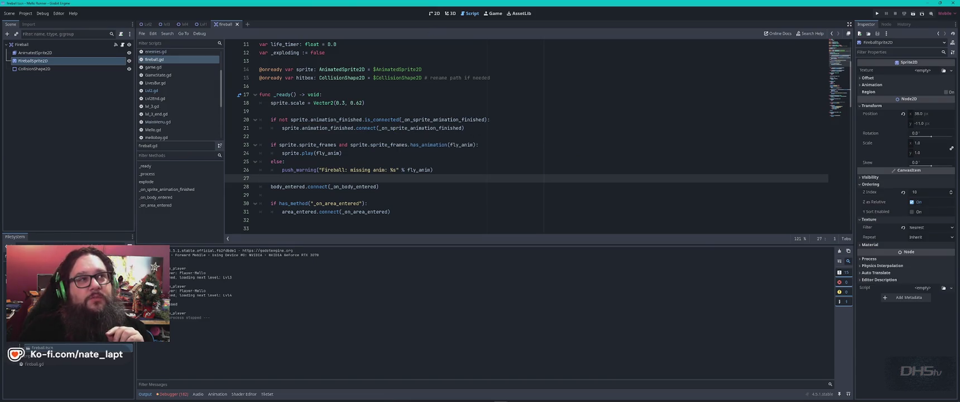
Step: Open player_end.gd at its EndScore scene-change line, then open Lvl4.tscn from FileSystem
key(alt+Tab)
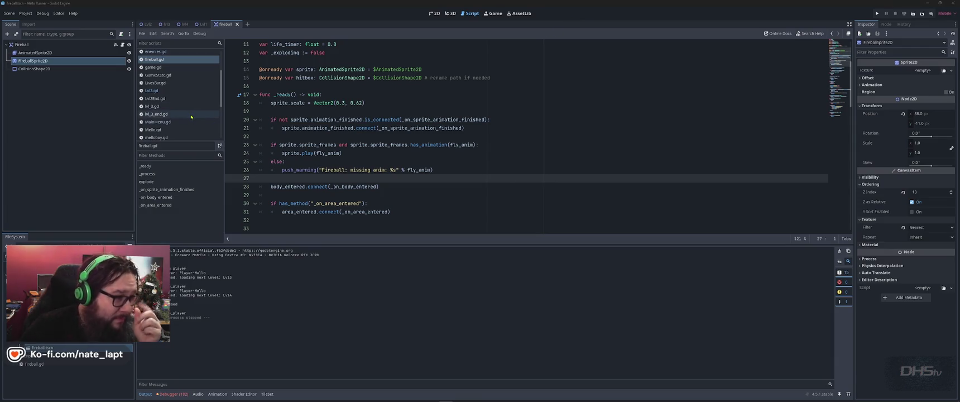
scroll(166, 101, down, 5)
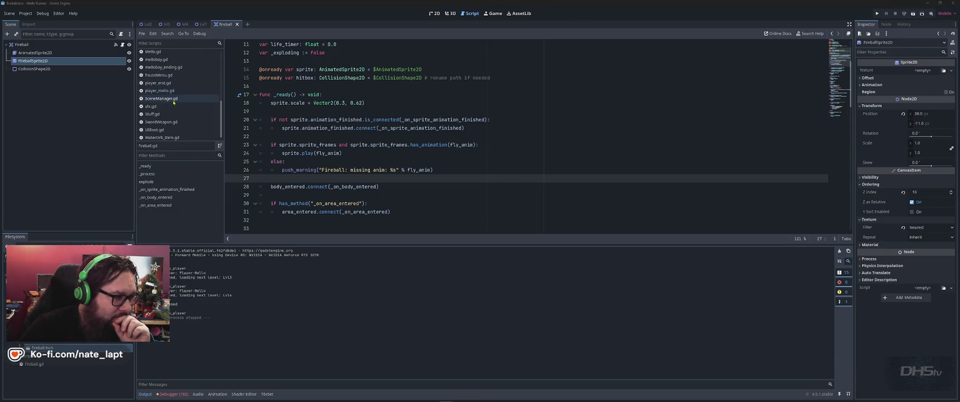
click(159, 83)
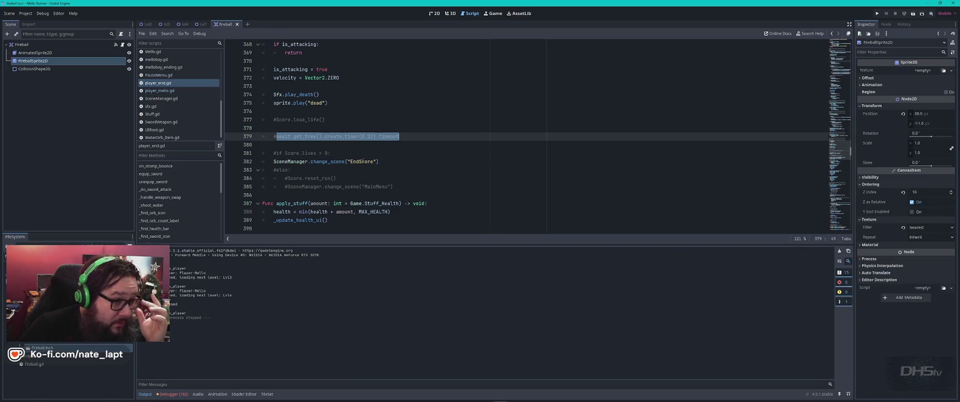
click(361, 162)
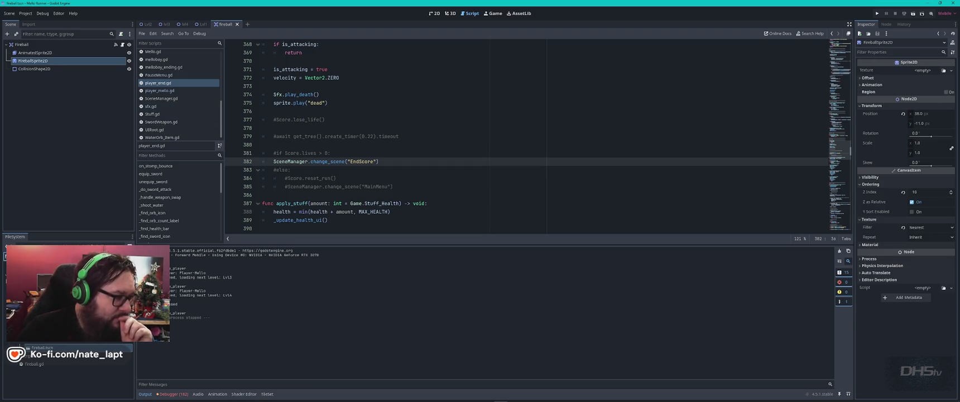
scroll(67, 368, down, 5)
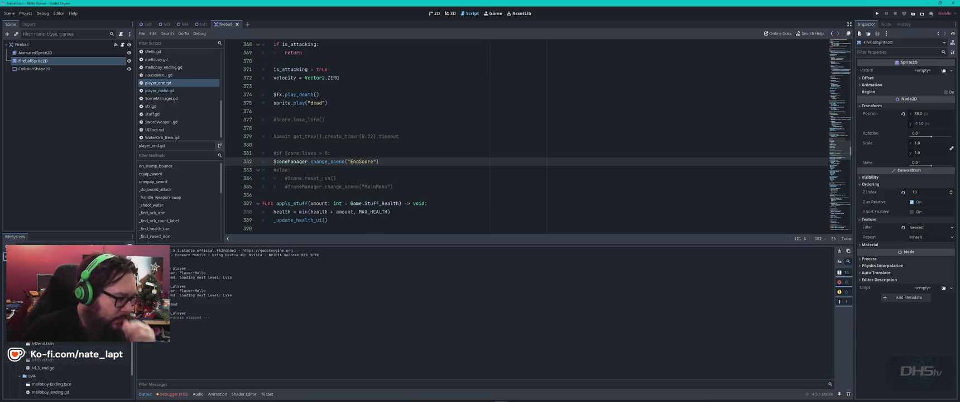
scroll(67, 369, down, 2)
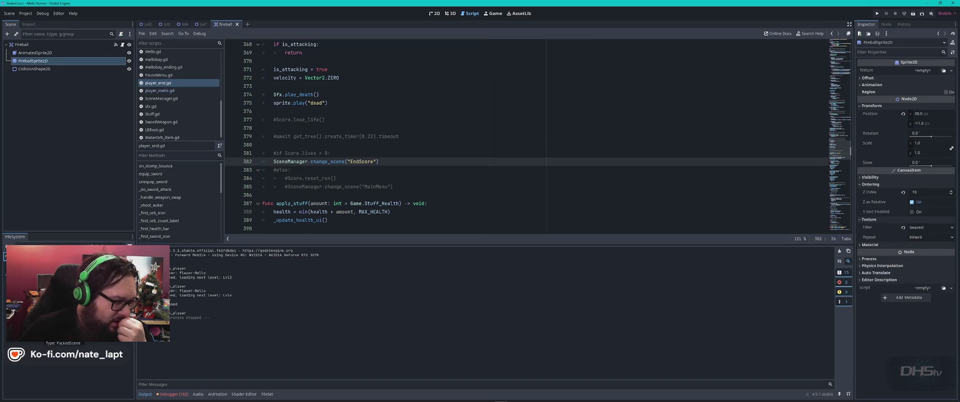
double_click(33, 262)
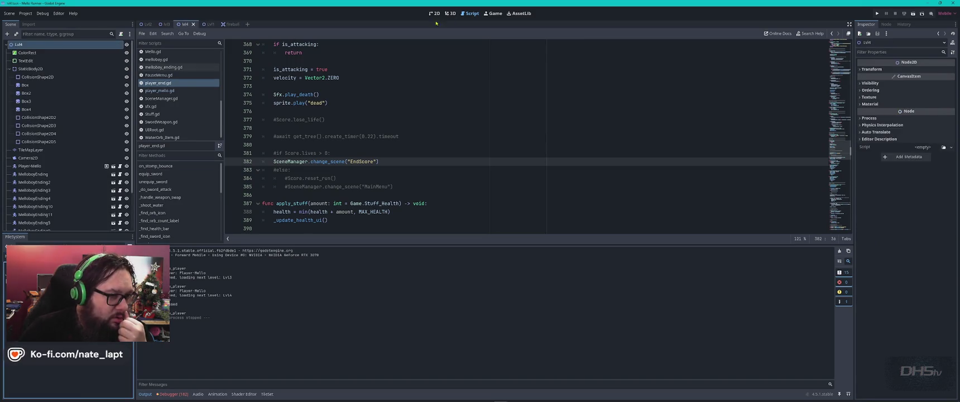
Step: Close the lvl4 and fireball scene tabs, then open EndScore.tscn and its end_score.gd script
click(434, 13)
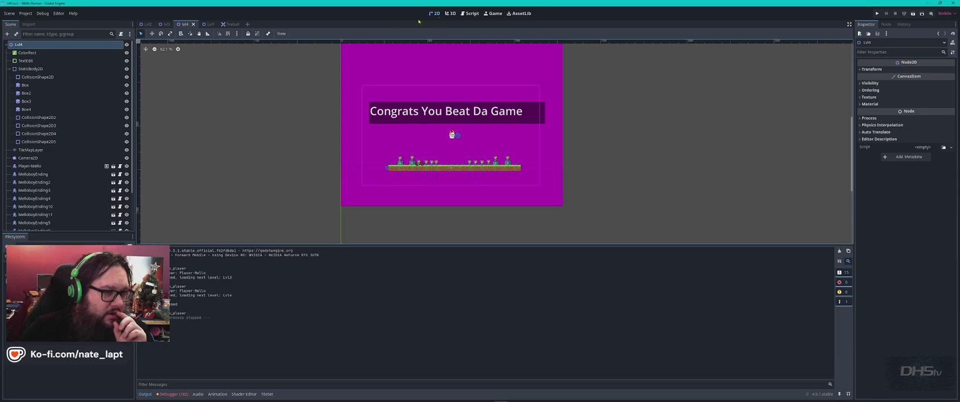
click(470, 13)
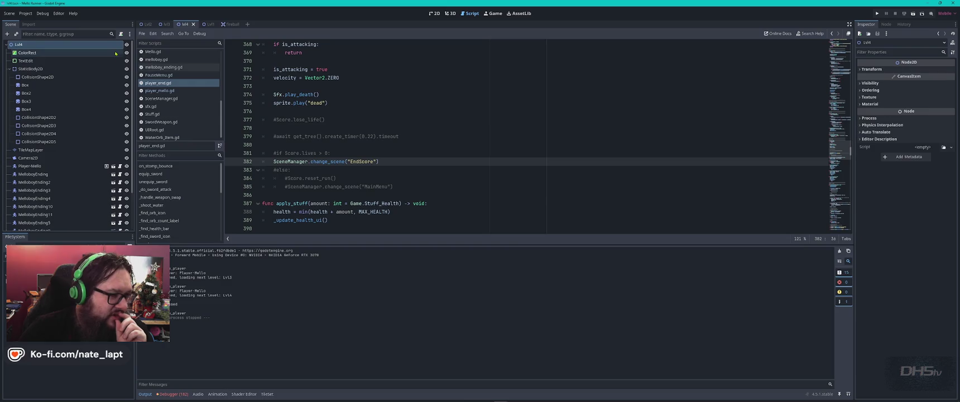
middle_click(185, 25)
drag(188, 25, 146, 25)
click(207, 25)
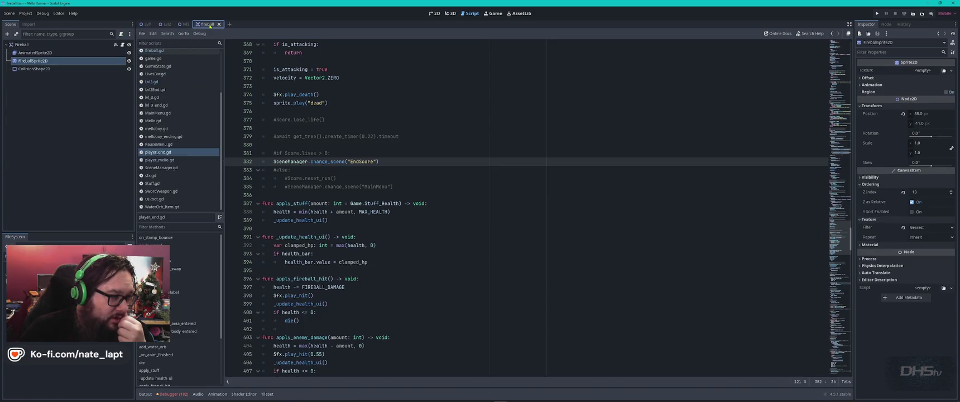
middle_click(209, 25)
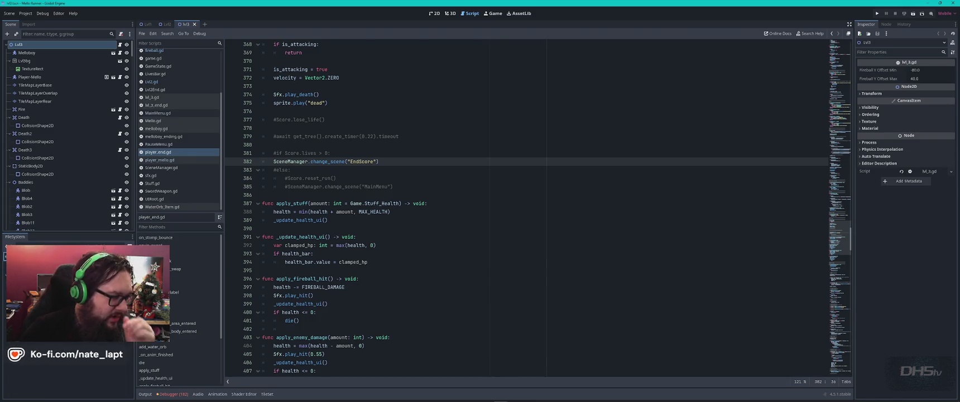
double_click(67, 369)
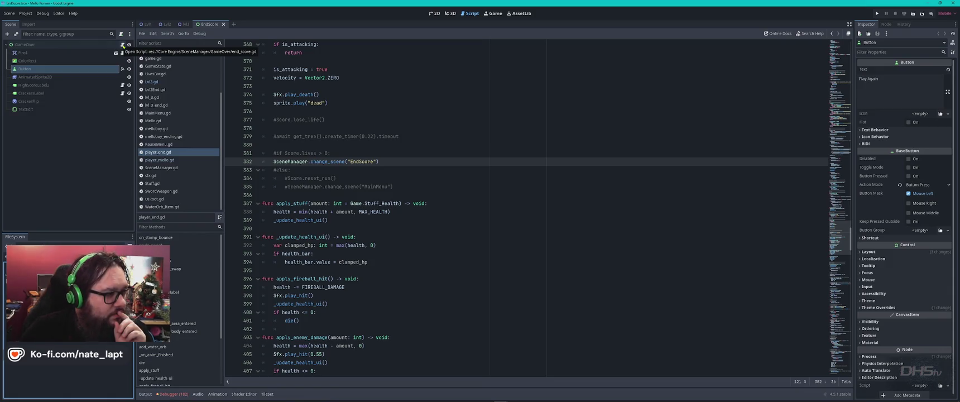
click(123, 44)
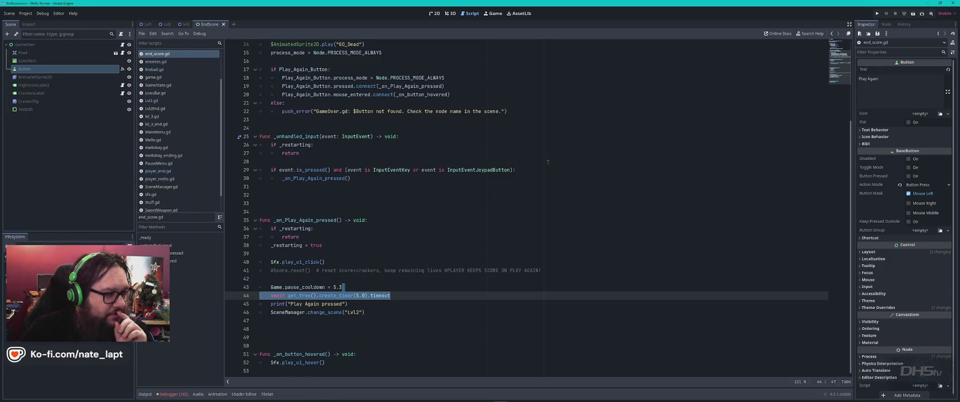
Step: Inspect the GO_Dead animation and the Lvl2 scene Play Again loads, then open Lvl2.gd
double_click(351, 153)
click(401, 153)
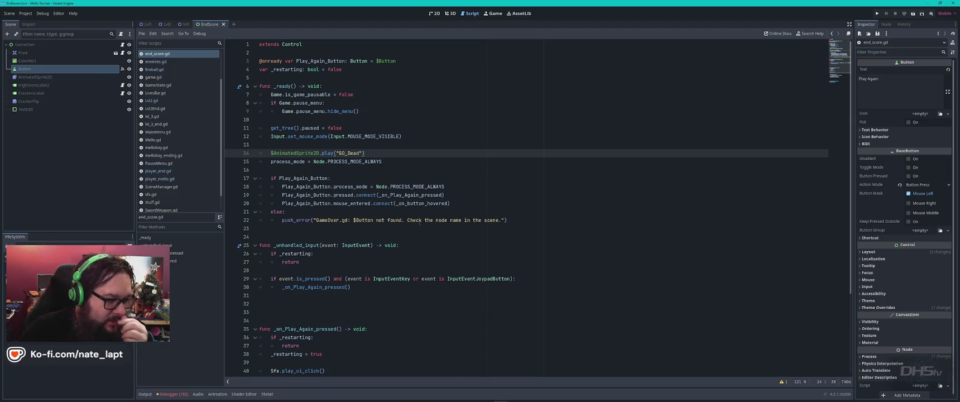
scroll(384, 314, down, 4)
double_click(354, 312)
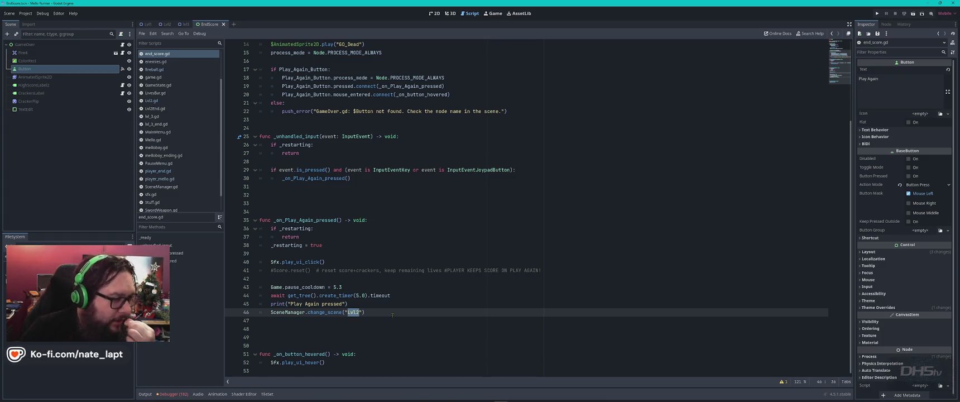
click(151, 101)
scroll(464, 271, down, 14)
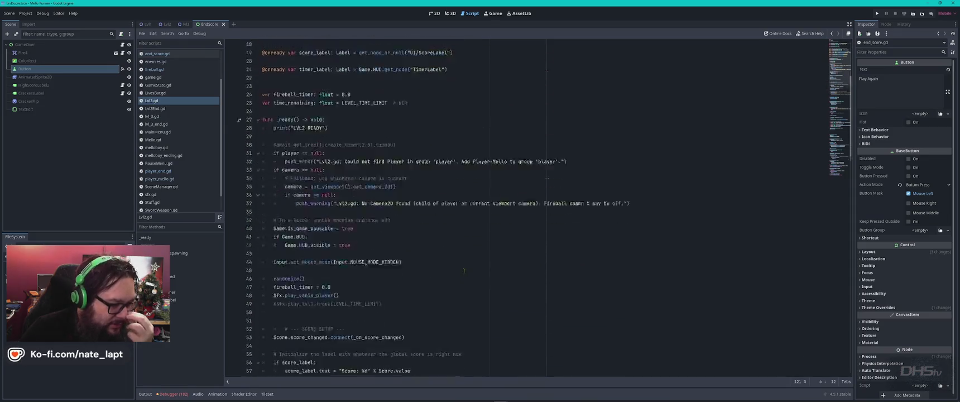
Step: Check Lvl2End.gd's Lvl3 next-level id and SceneManager.gd's lvl prefix check in restart_level
click(154, 108)
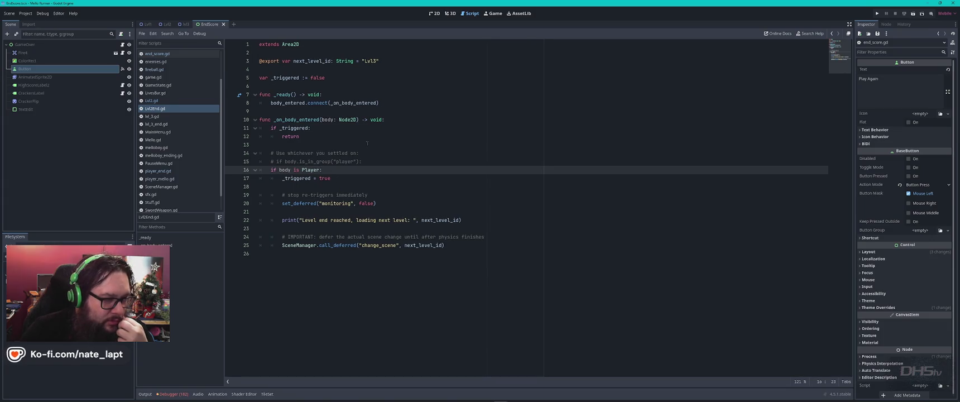
click(371, 61)
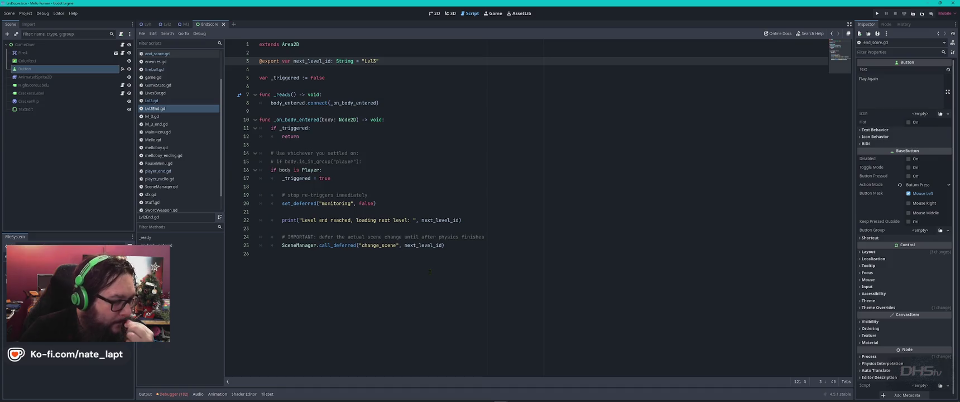
click(161, 187)
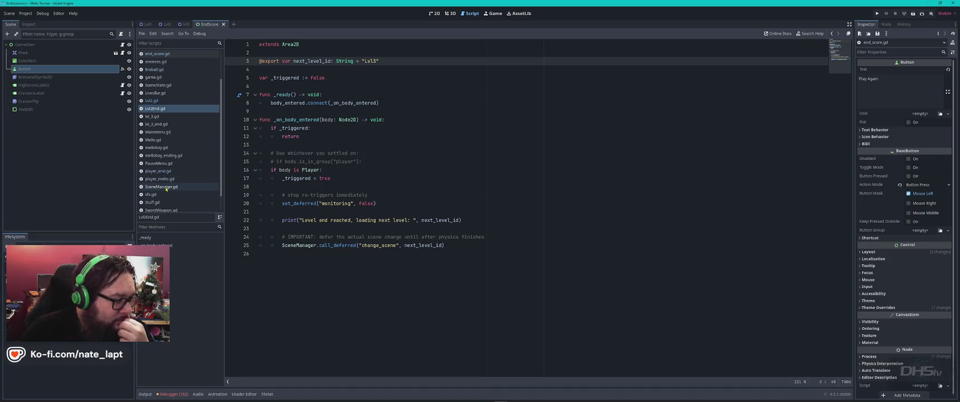
click(422, 312)
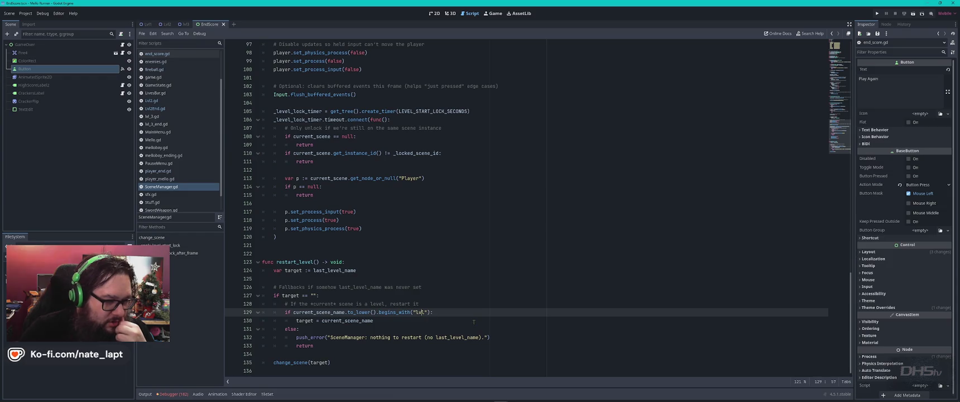
scroll(475, 320, up, 7)
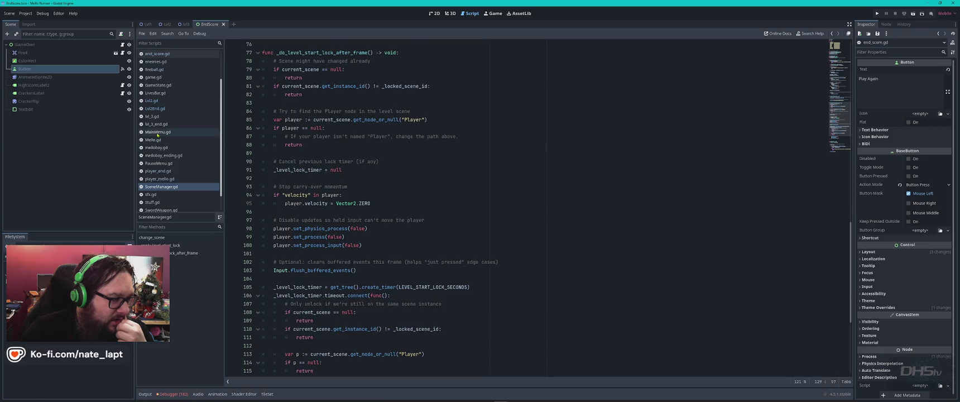
Step: Open MainMenu.gd and scroll back to the top of the script
click(158, 132)
scroll(506, 230, down, 9)
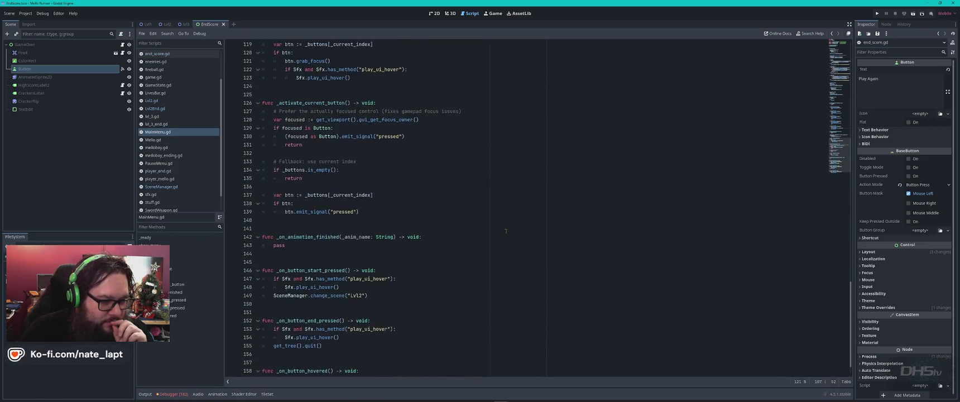
scroll(511, 233, up, 9)
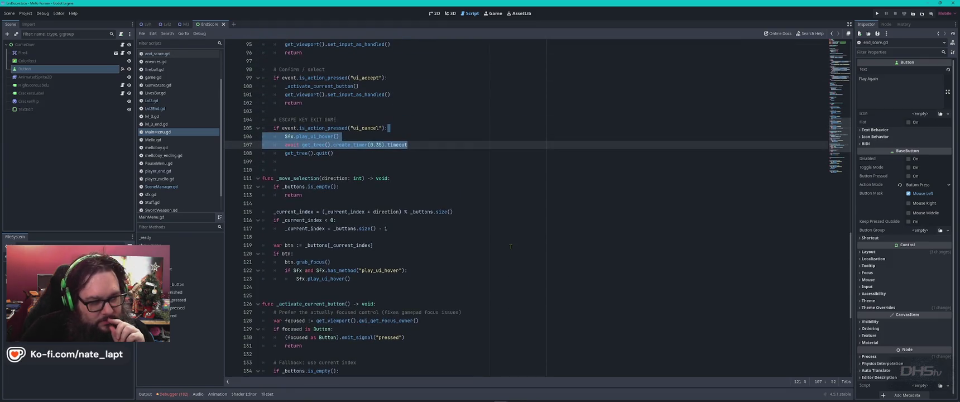
click(510, 246)
scroll(519, 240, up, 7)
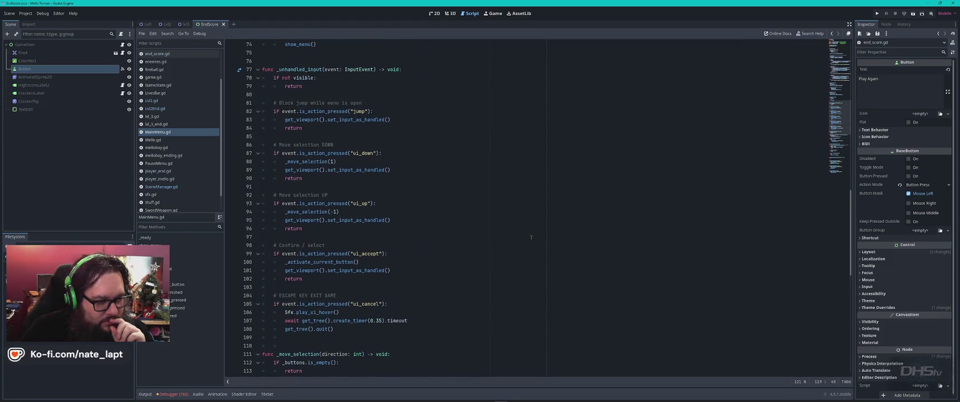
scroll(531, 237, up, 10)
scroll(531, 238, up, 15)
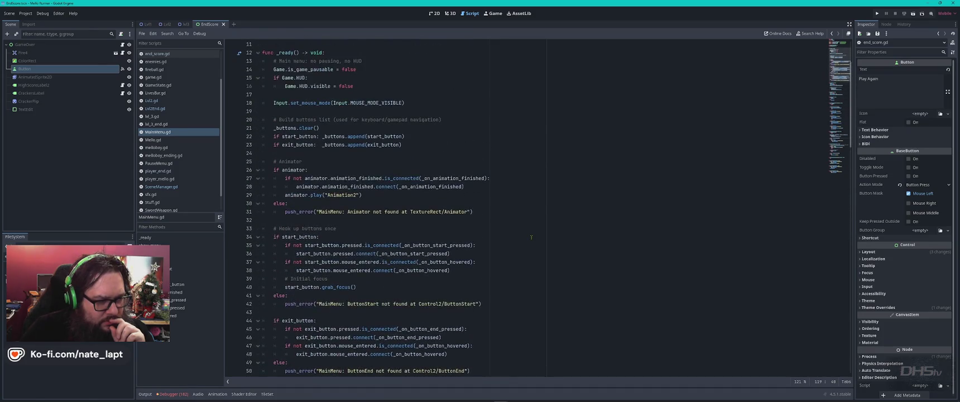
click(531, 237)
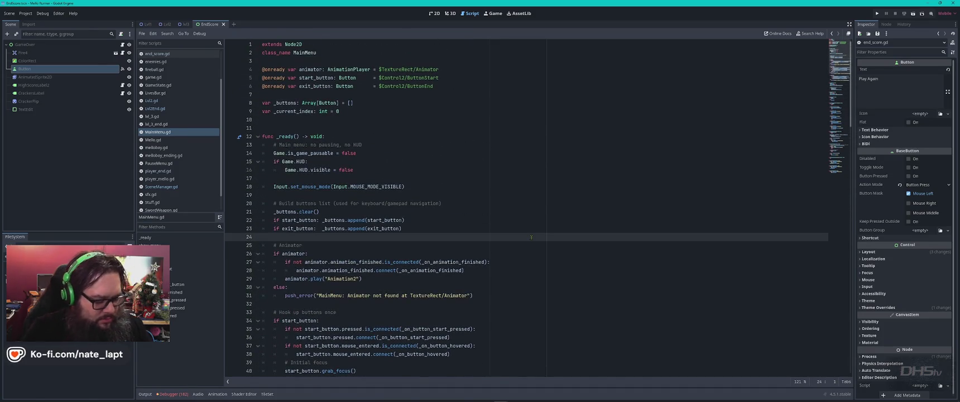
Step: Search MainMenu.gd for 'lvl' to find the Lvl2 scene change, then close the find bar
key(ctrl+f)
text(lvl)
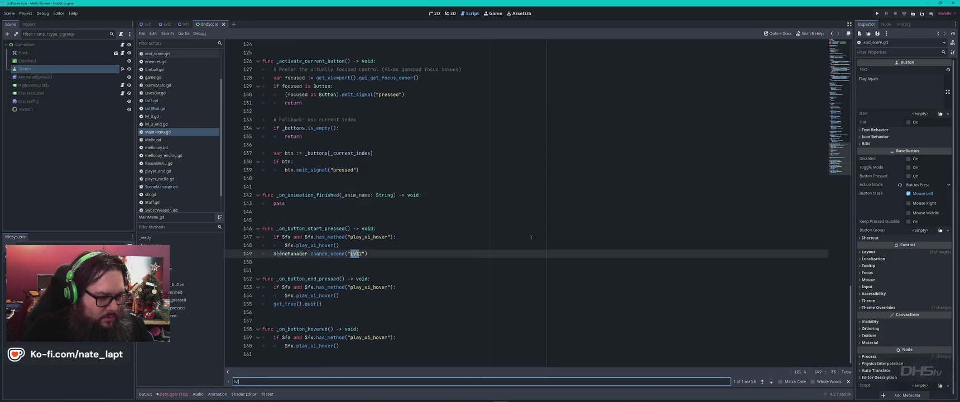
key(Escape)
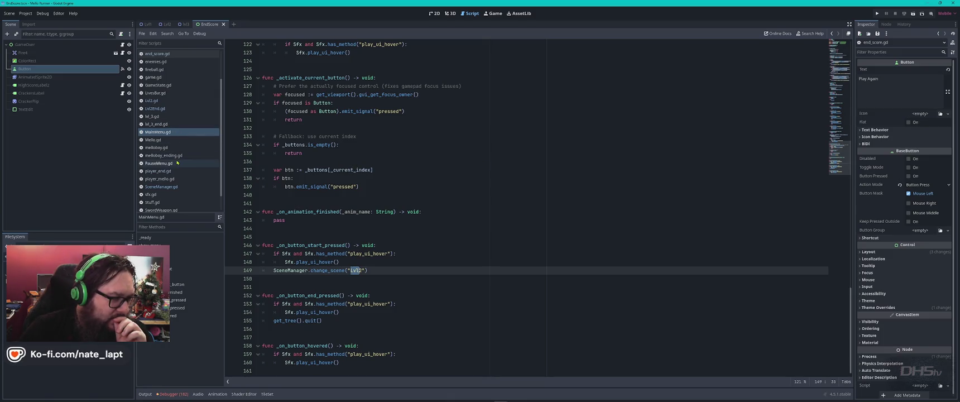
Step: Open end_score.gd and select the _on_Play_Again_pressed function name
click(163, 54)
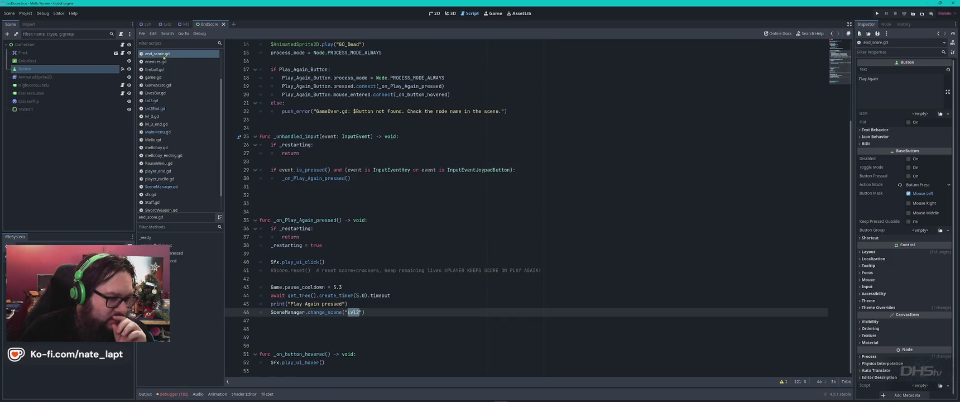
click(373, 304)
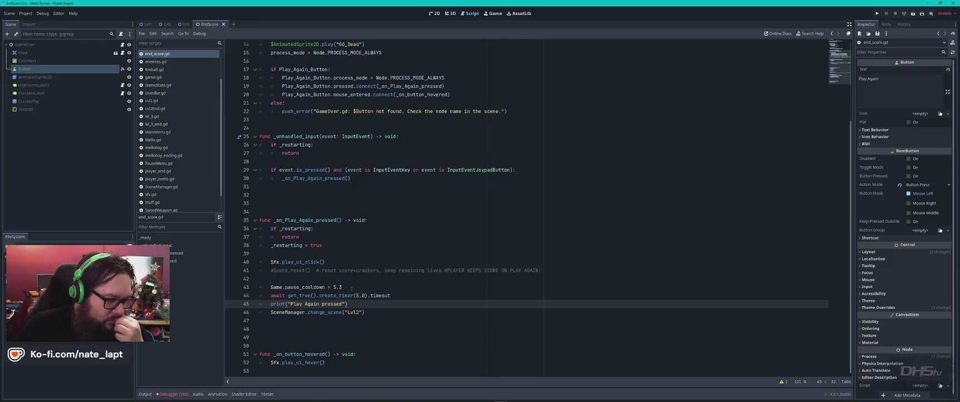
double_click(304, 220)
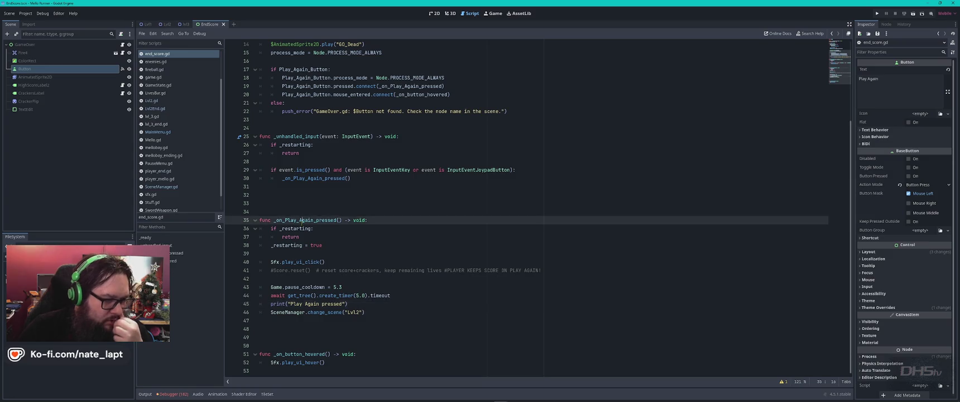
Step: Search for _on_Play_Again_pressed matches and inspect the Play Again button's pressed signal connection
key(ctrl+f)
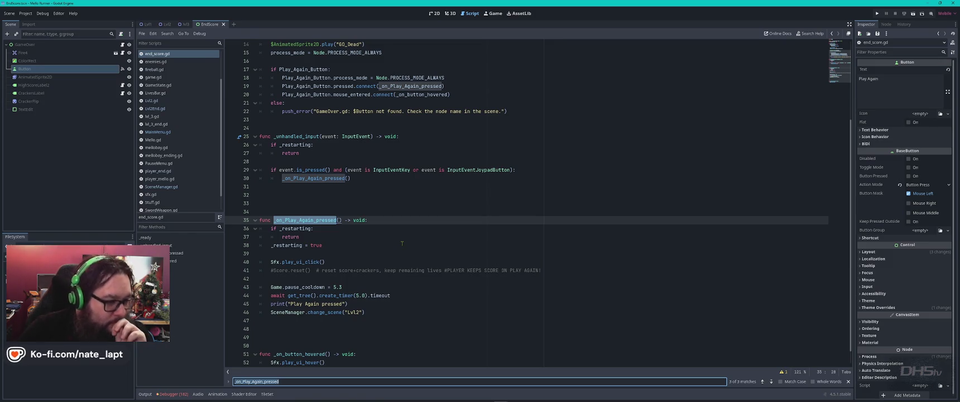
key(Return)
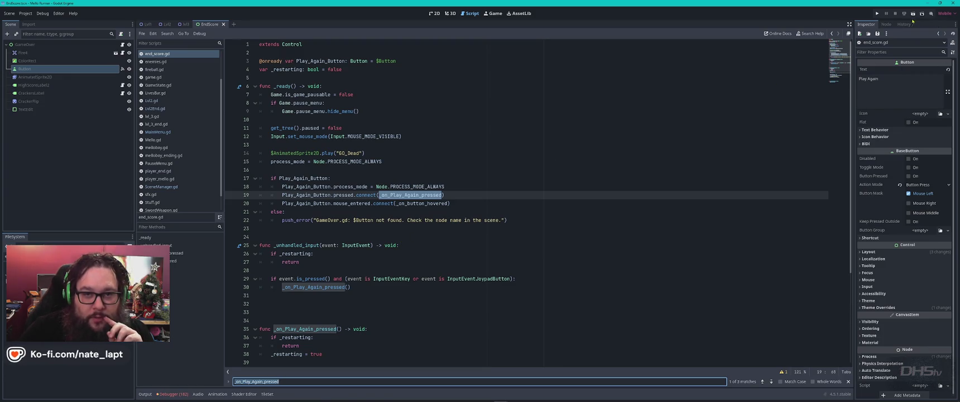
click(885, 24)
click(894, 88)
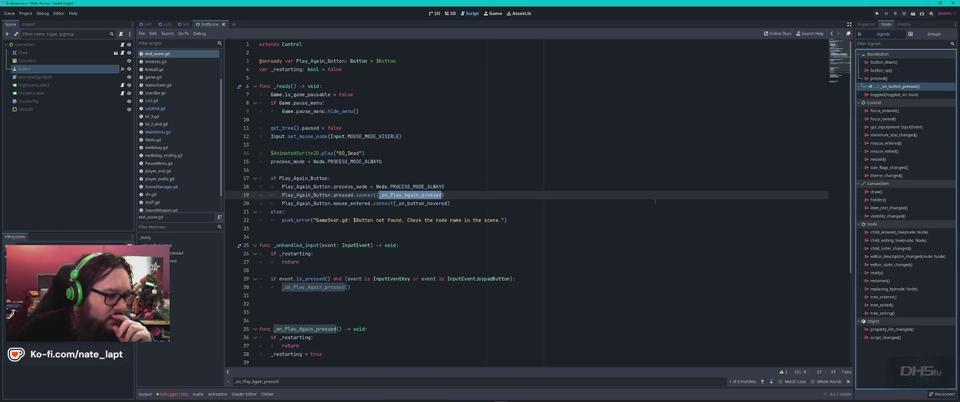
Step: Search end_score.gd for Play_Again_Button and step through its matches
double_click(303, 178)
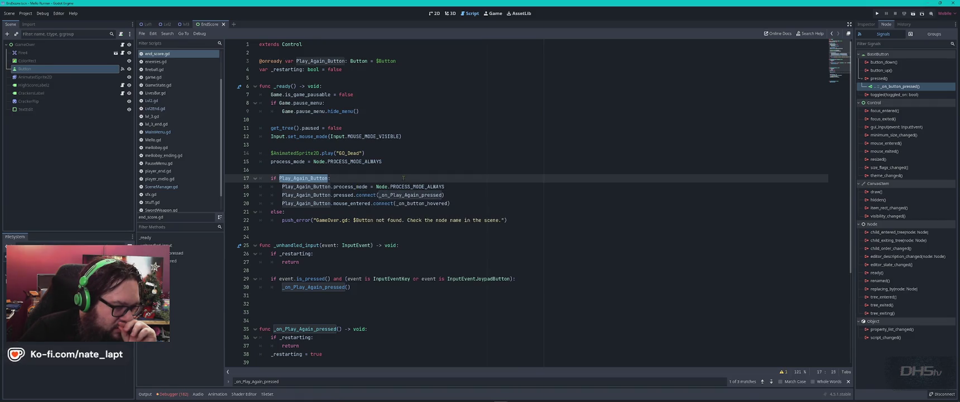
key(ctrl+f)
key(Return)
key(Return)
key(Return)
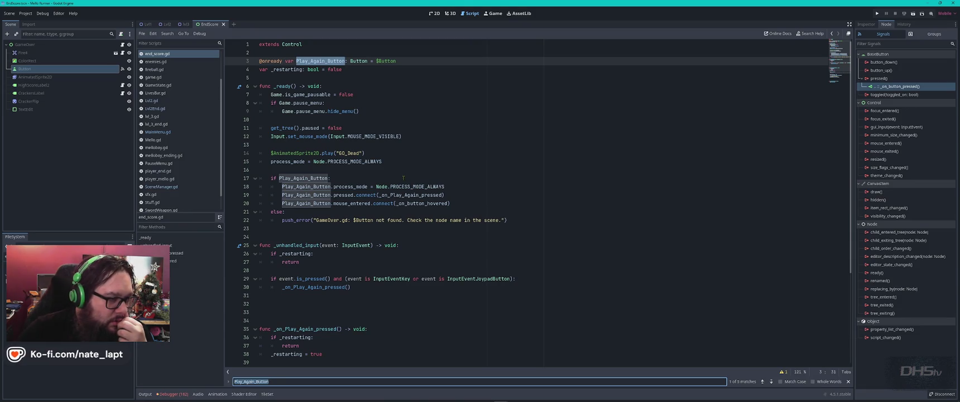
key(Return)
key(Return)
key(Return)
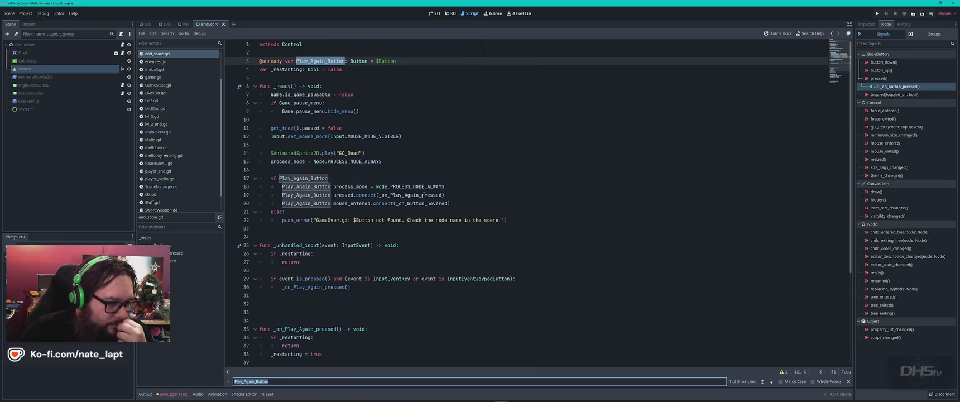
Step: Check the handler name in the connect call and the _on_Play_Again_pressed definition, ending on empty line 33
double_click(425, 195)
scroll(510, 173, down, 3)
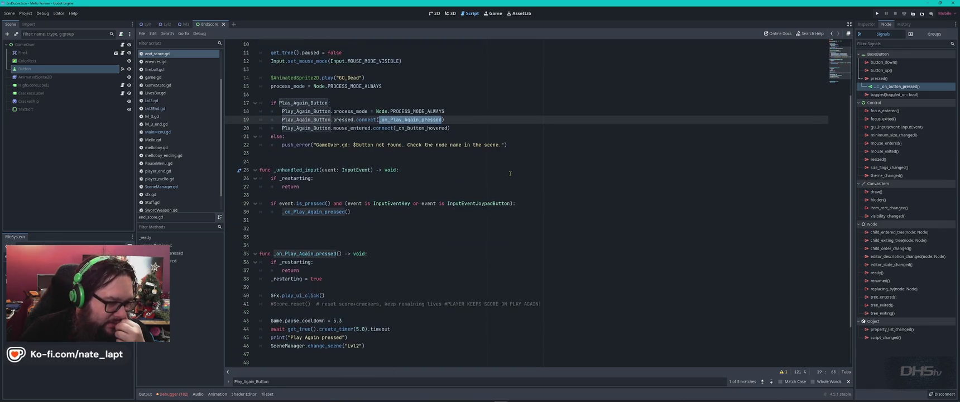
double_click(324, 253)
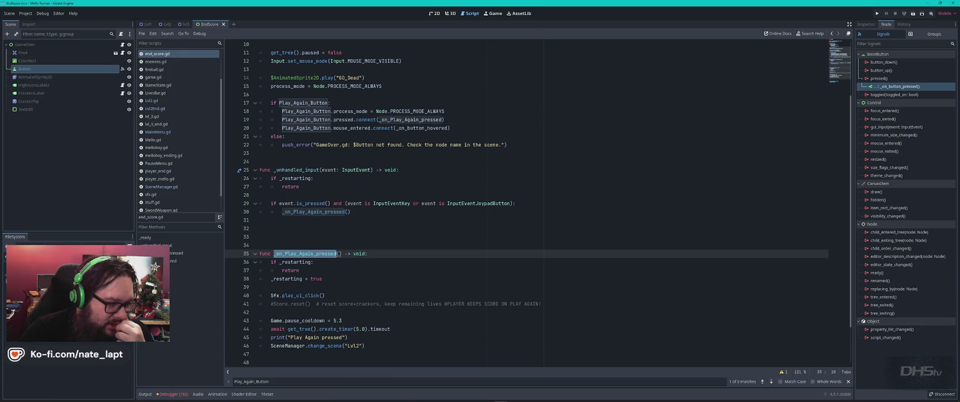
scroll(389, 253, down, 2)
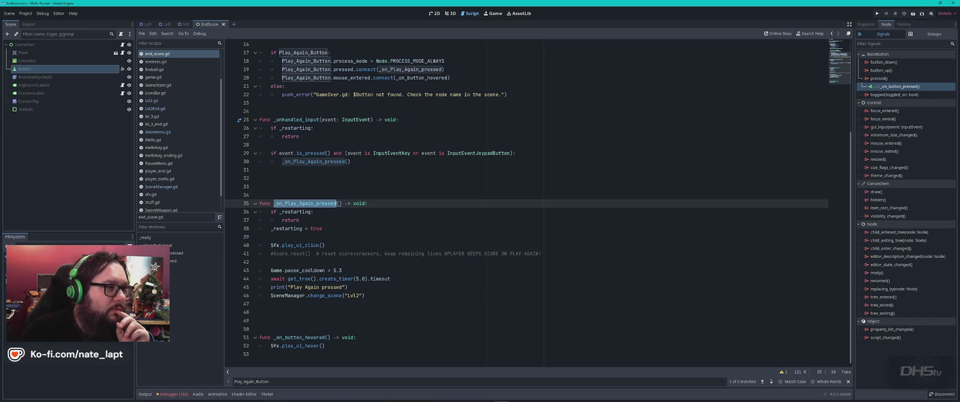
click(387, 201)
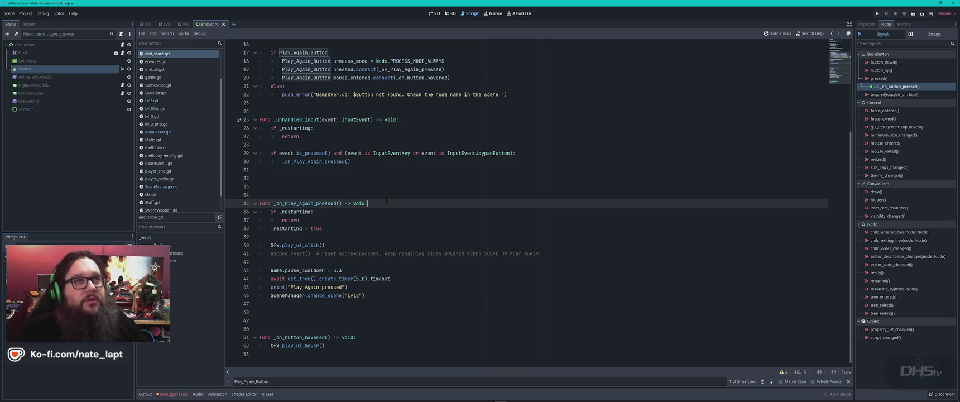
click(378, 189)
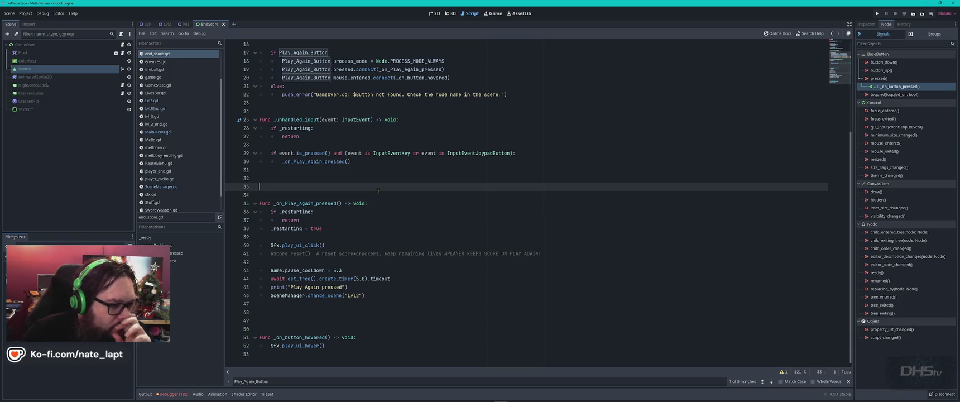
Step: Replace GameOver with End_score in the missing-button error message and save end_score.gd
key(F6)
text(event)
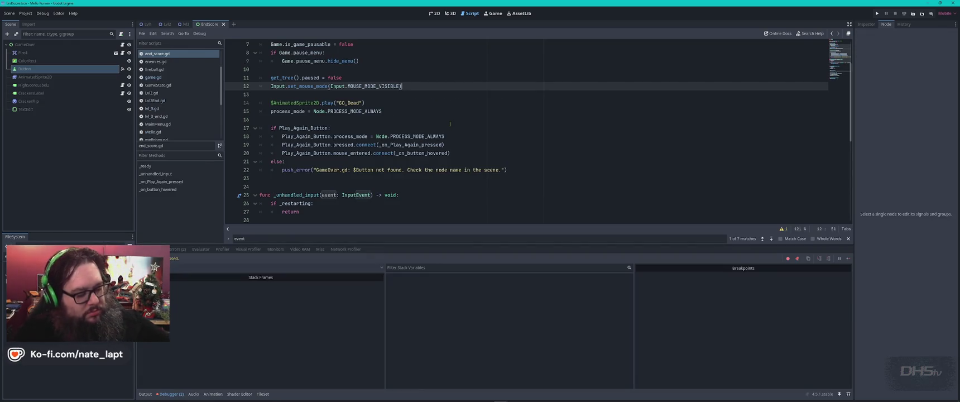
click(472, 146)
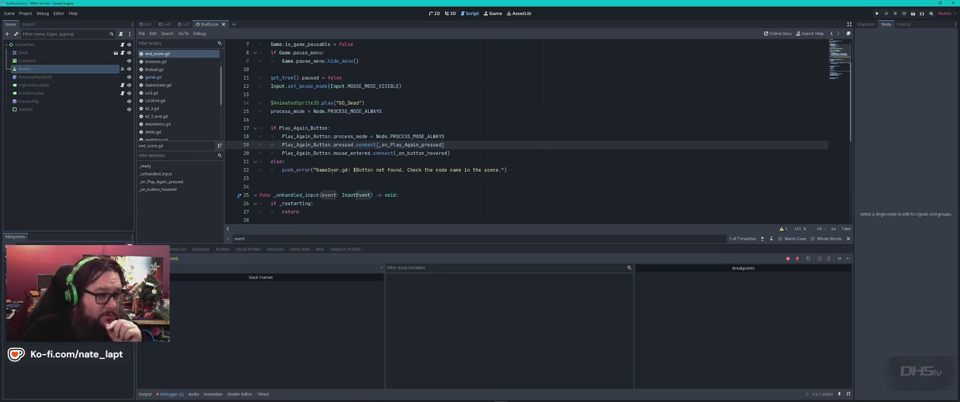
double_click(328, 169)
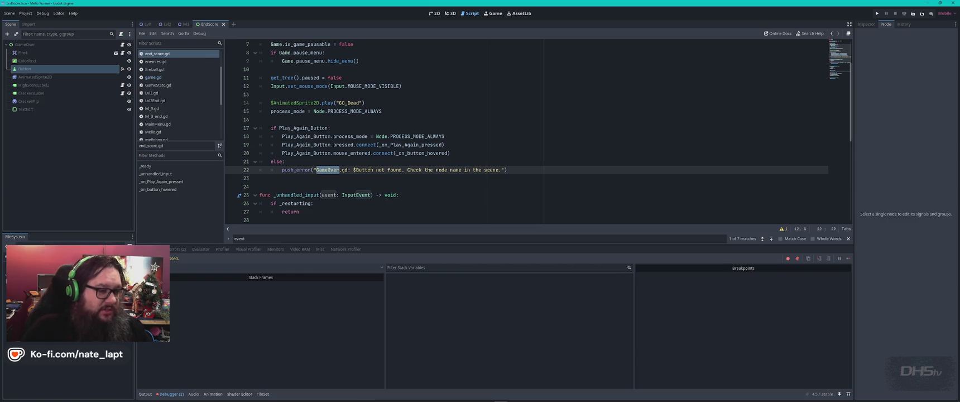
text(End)
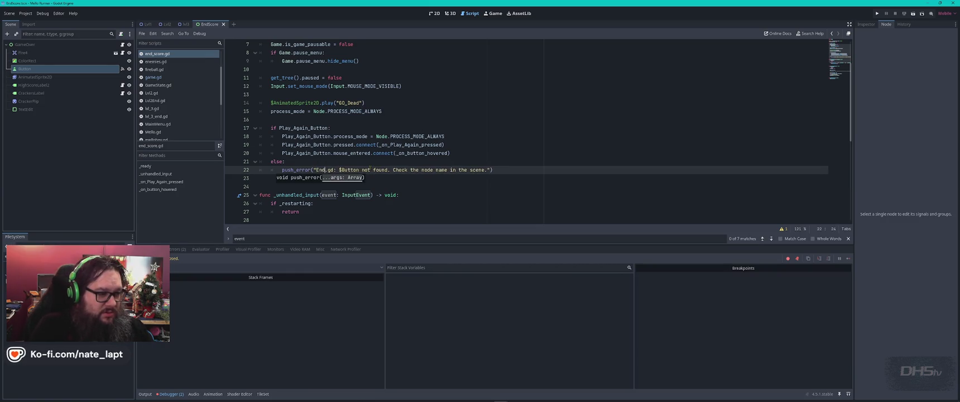
text(_s)
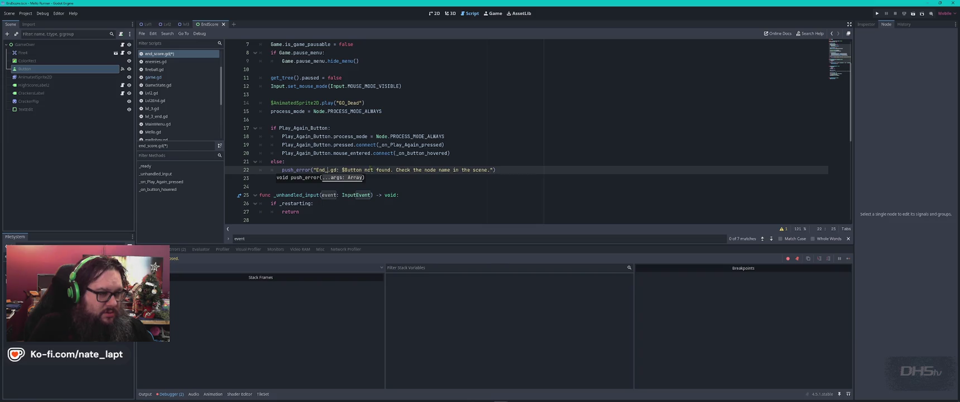
text(core)
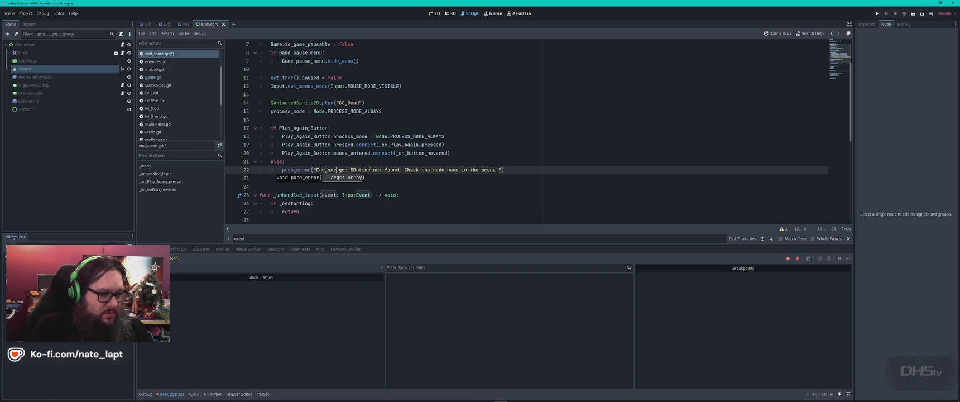
key(Up)
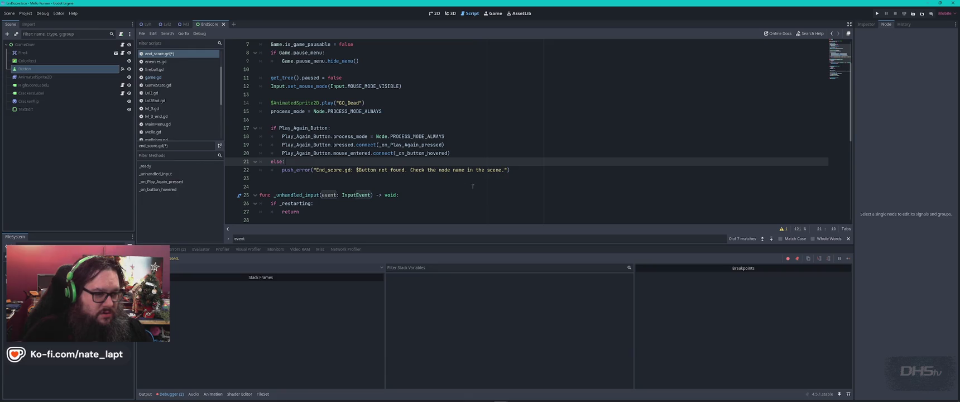
key(ctrl+s)
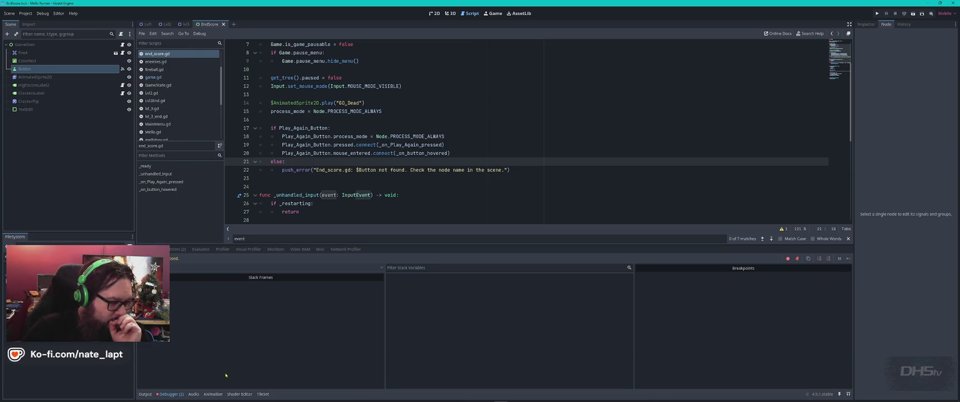
Step: Bring up the debugger panel's Errors list
click(170, 394)
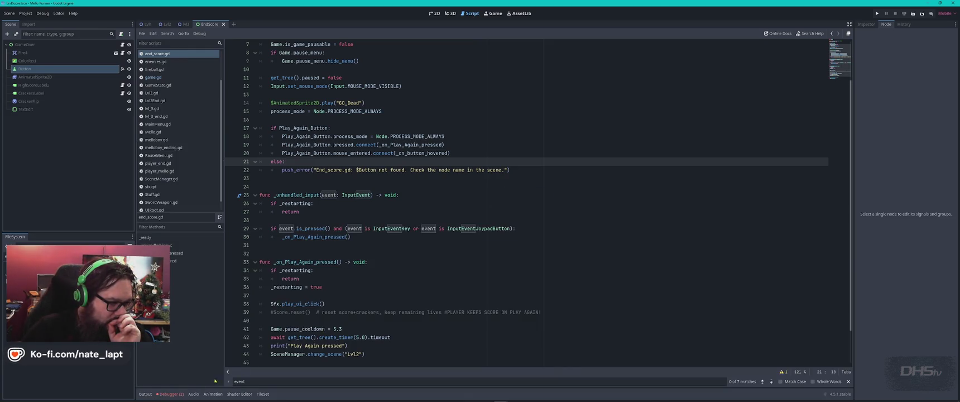
click(170, 394)
click(177, 249)
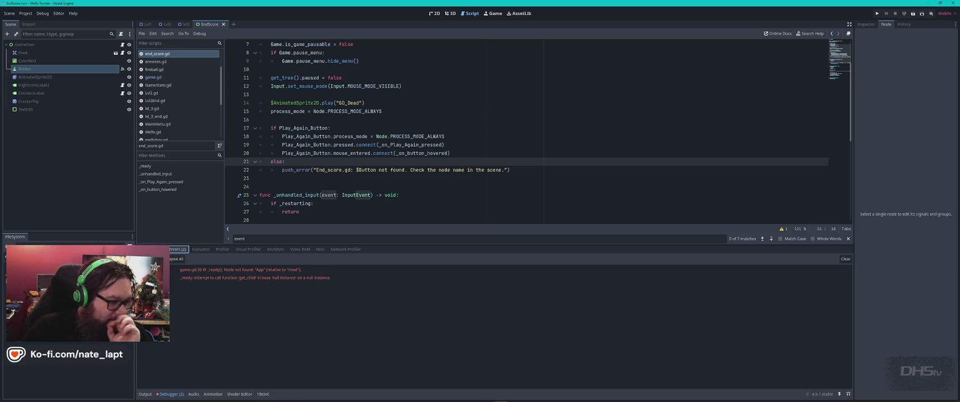
Step: Glance at the Output log, then the debugger's Errors and Evaluator views
click(146, 394)
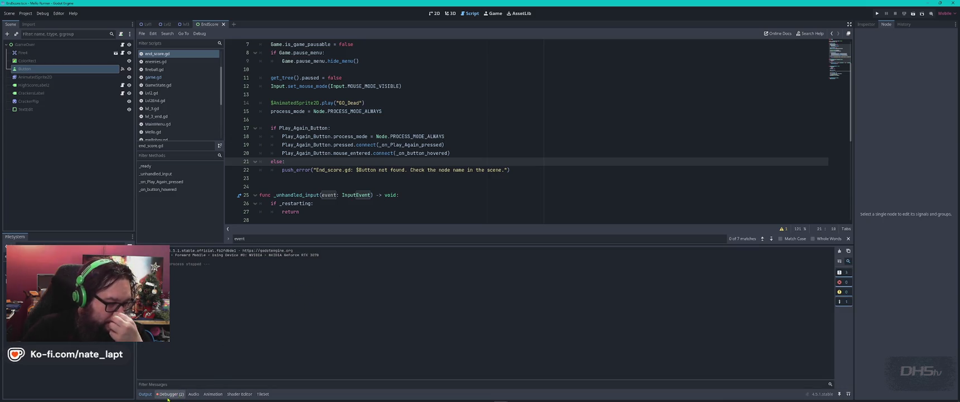
click(171, 394)
click(159, 249)
click(178, 249)
click(201, 249)
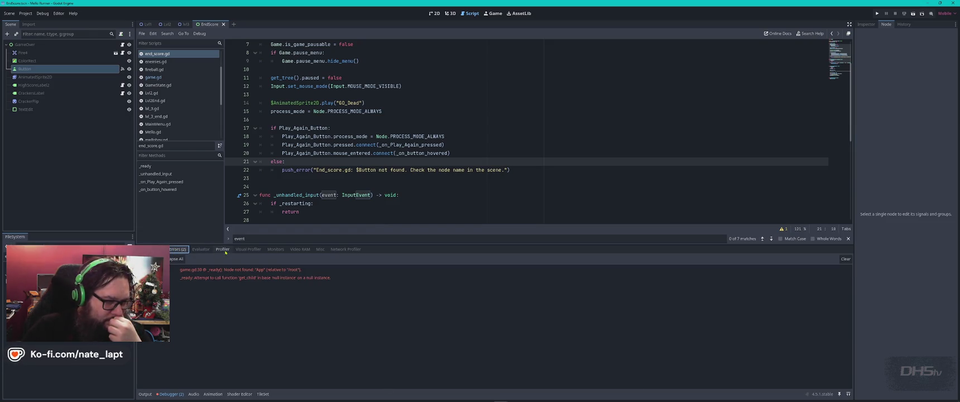
Step: Browse Profiler, Video RAM and Network Profiler, then scroll the Monitors list
click(222, 249)
click(275, 249)
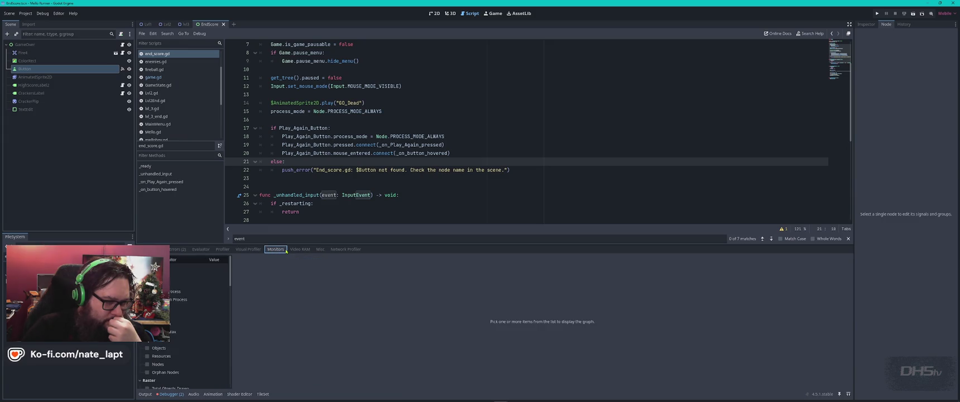
click(300, 249)
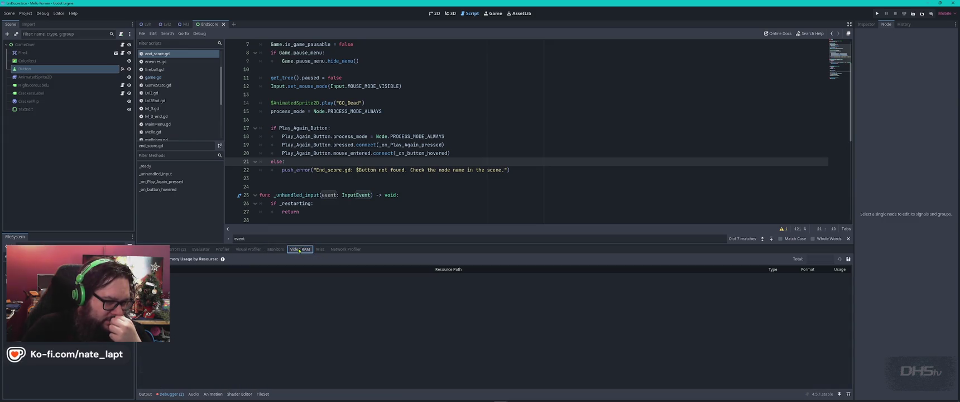
click(320, 248)
click(345, 249)
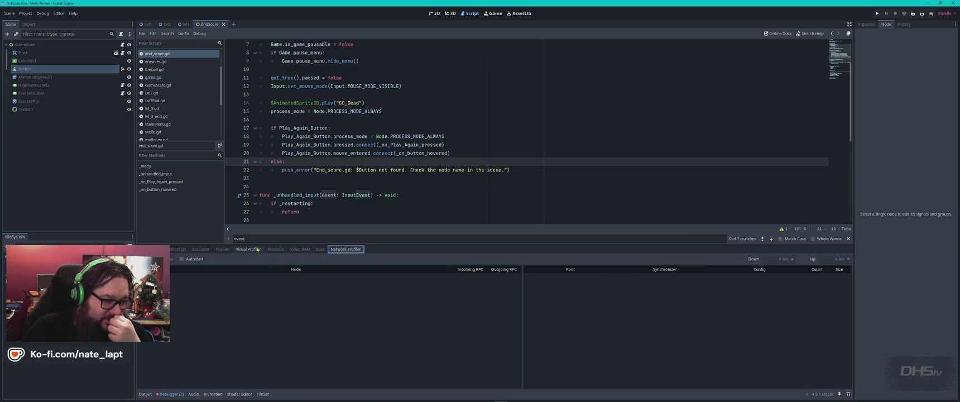
click(274, 249)
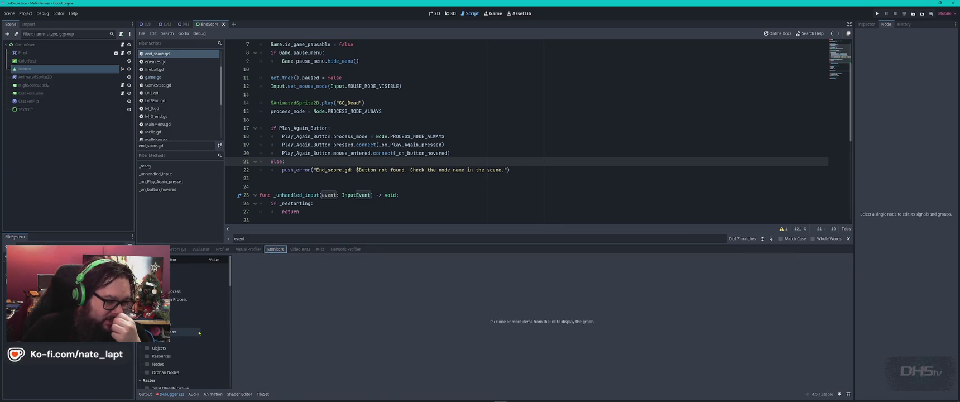
scroll(203, 332, down, 3)
scroll(204, 333, down, 5)
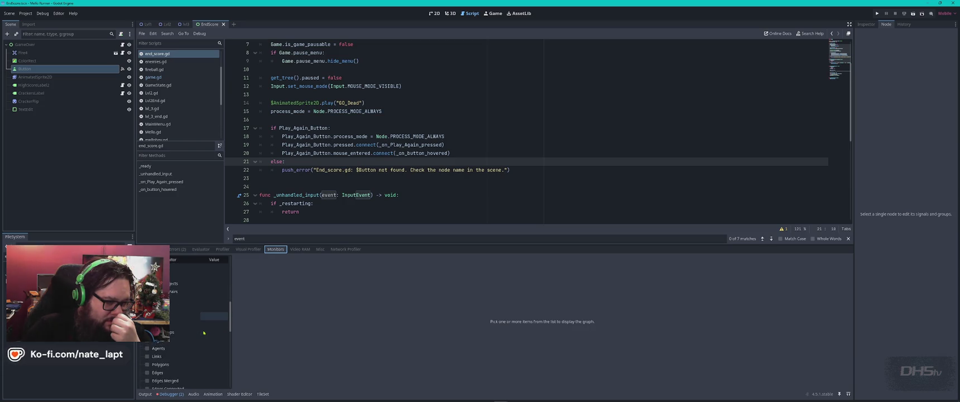
scroll(205, 333, up, 10)
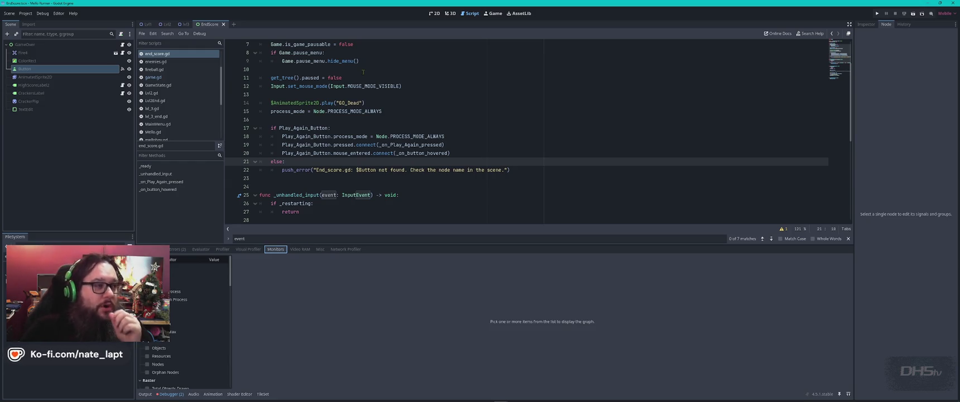
mouse_move(368, 84)
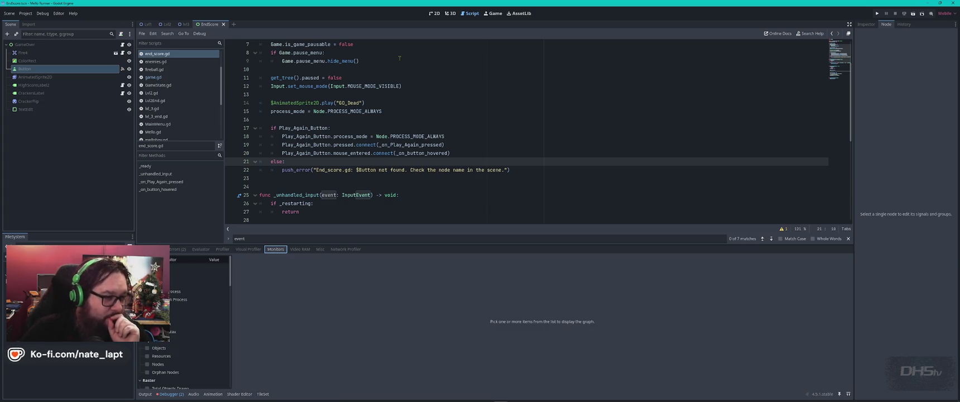
click(438, 121)
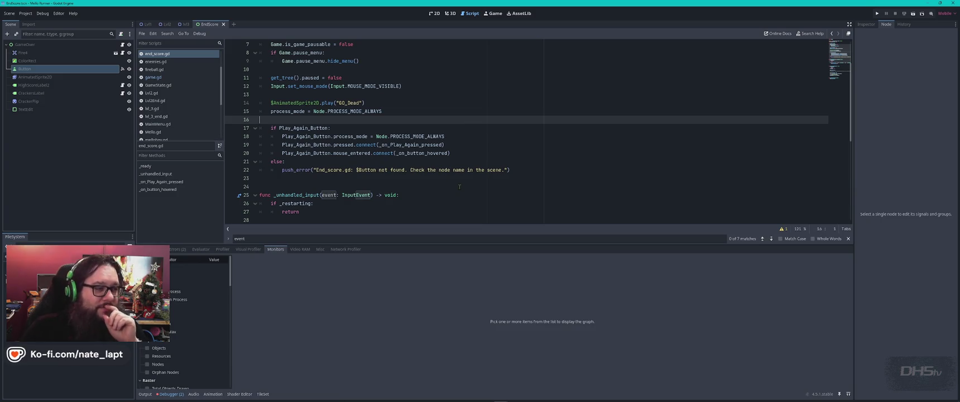
Step: Scroll end_score.gd past _unhandled_input to the SceneManager.change_scene("Lvl2") line
scroll(458, 187, up, 2)
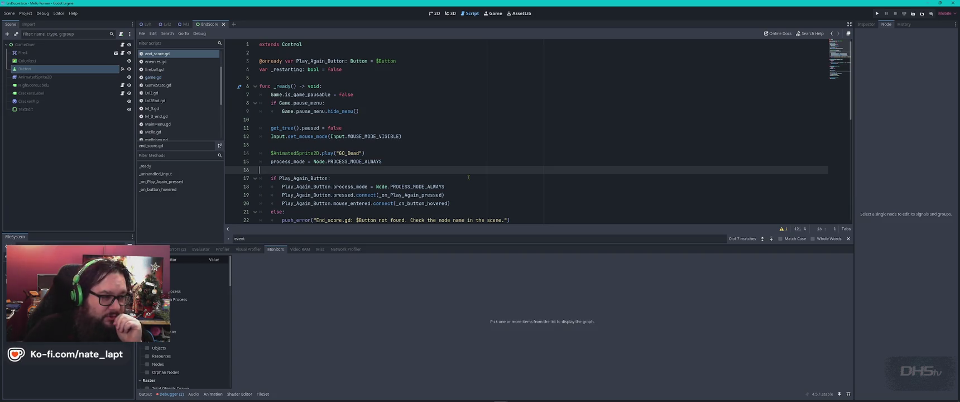
scroll(468, 177, down, 3)
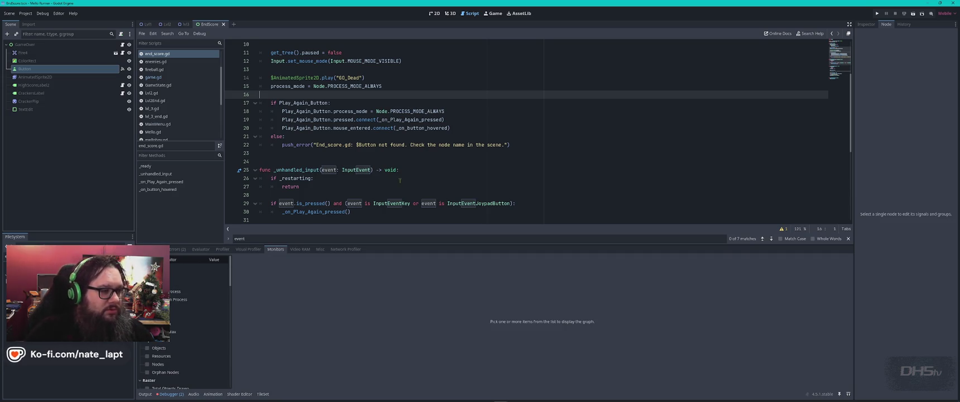
click(422, 168)
scroll(422, 166, down, 5)
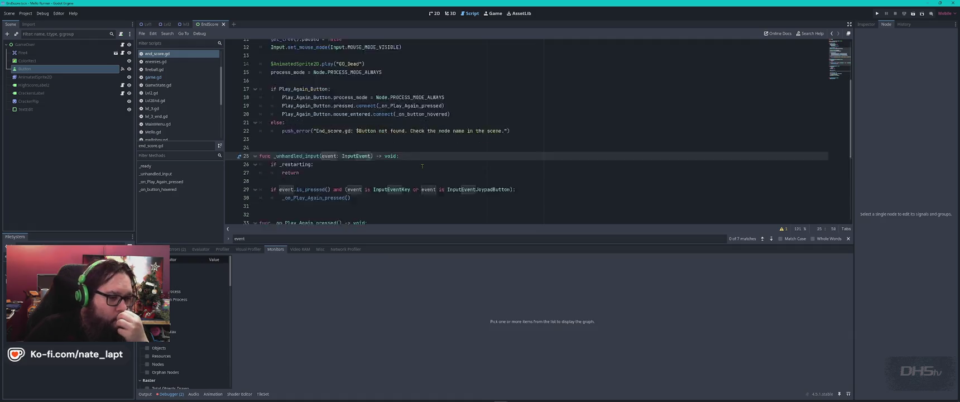
scroll(422, 166, down, 2)
click(371, 170)
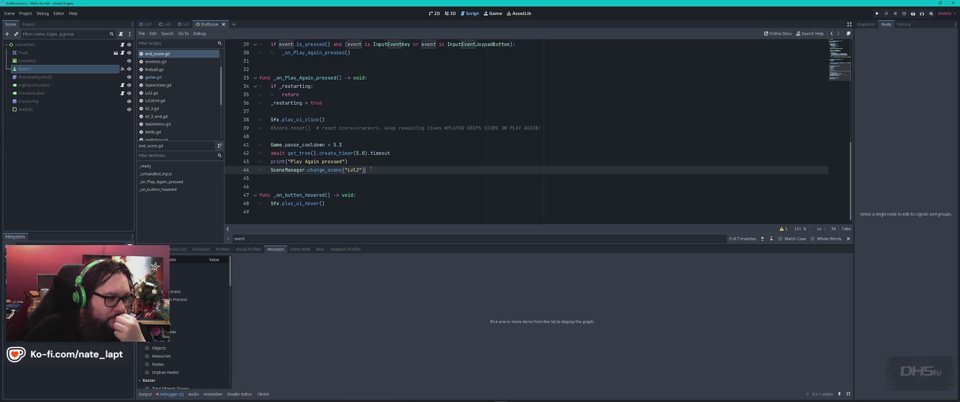
scroll(173, 115, down, 3)
click(178, 124)
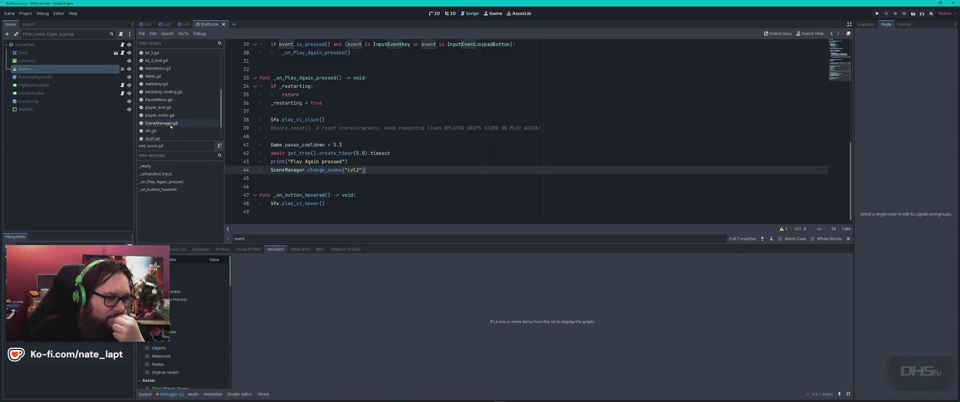
Step: Search SceneManager.gd for "lvl2" and place the cursor at the end of the Lvl2 line
click(465, 154)
key(ctrl+f)
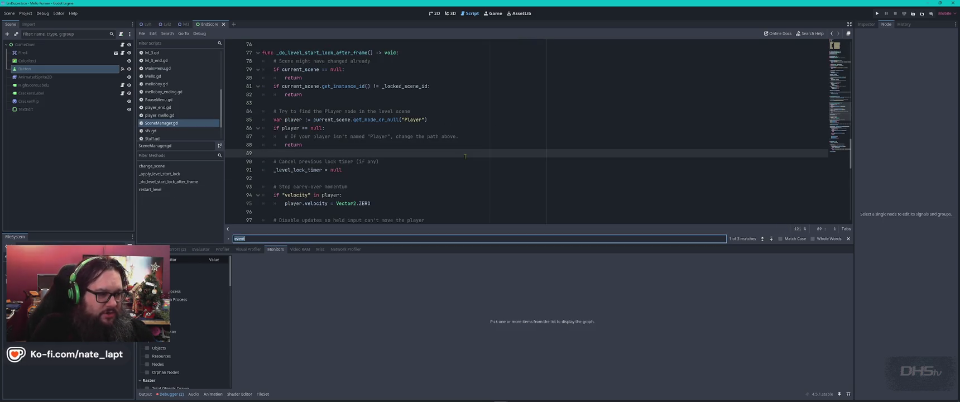
text(lvl2)
key(Escape)
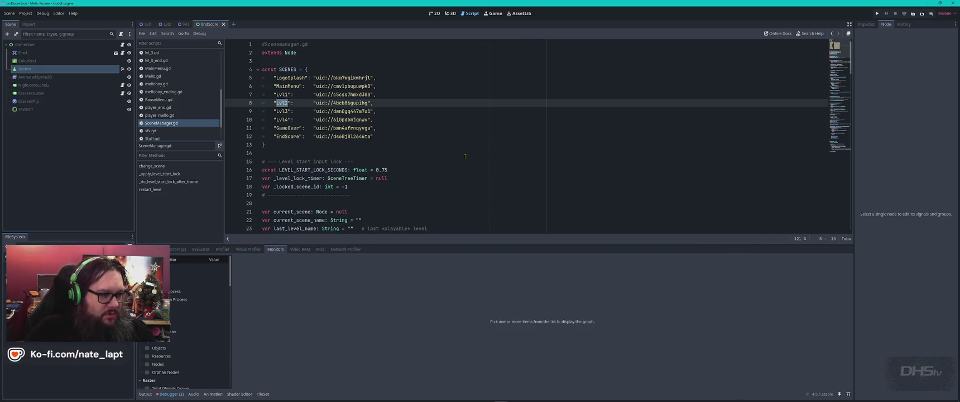
click(380, 104)
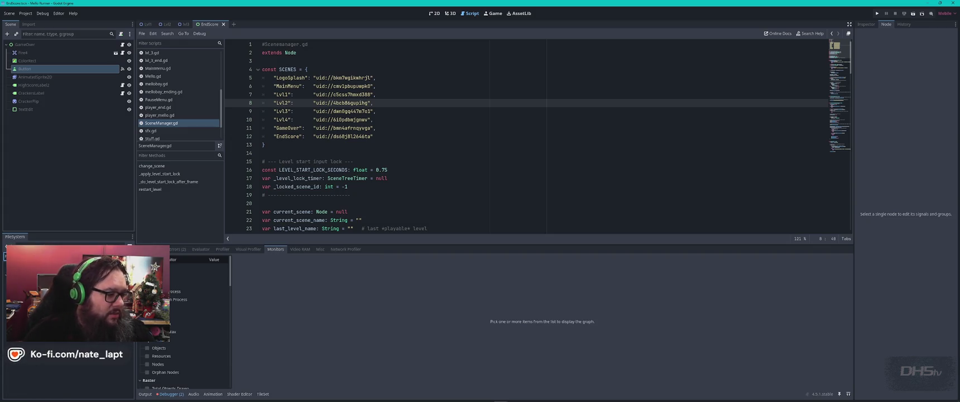
right_click(42, 268)
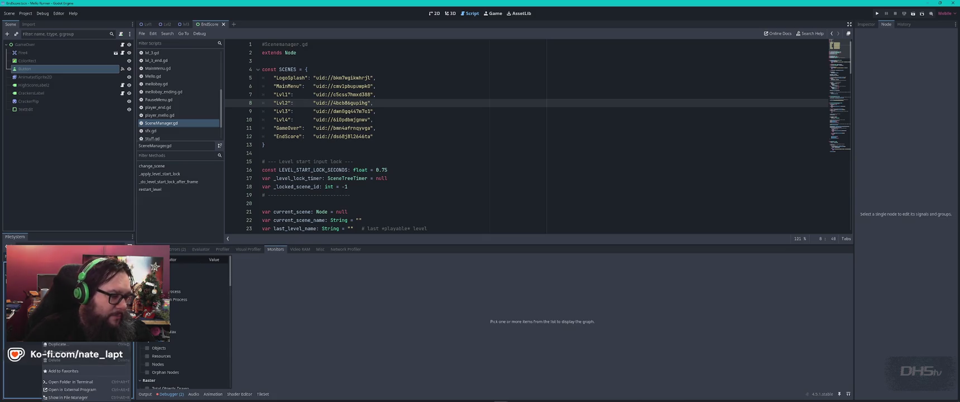
click(255, 231)
text(uid://4bcb86gupihg)
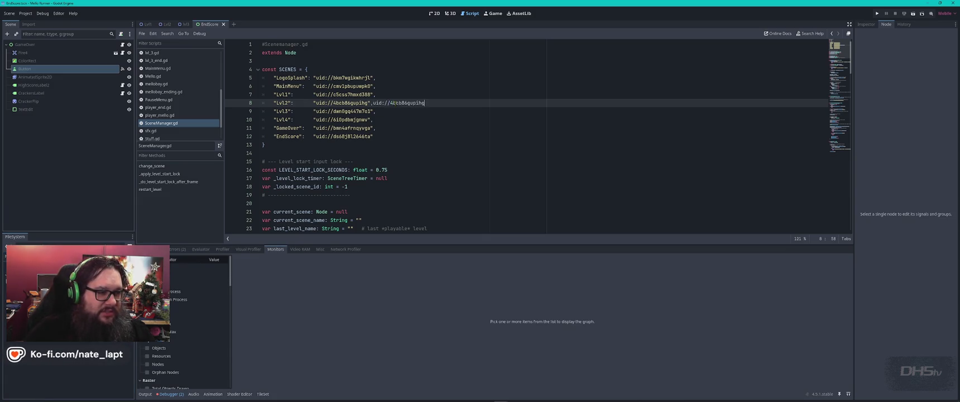
key(ctrl+z)
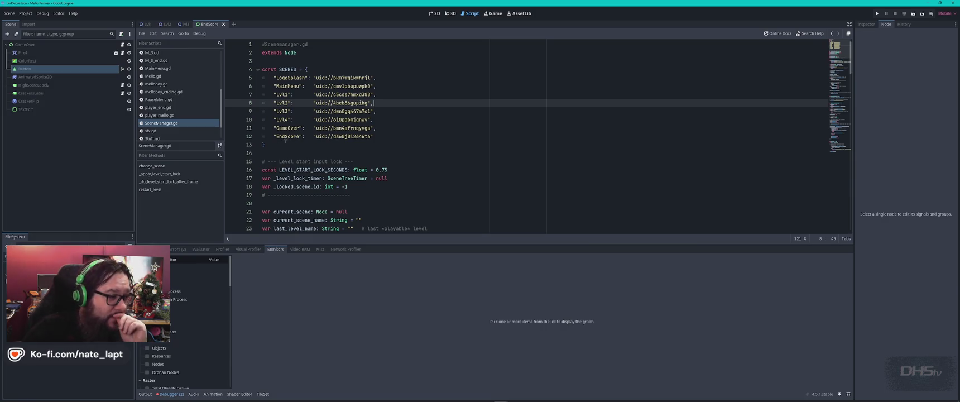
scroll(172, 130, down, 2)
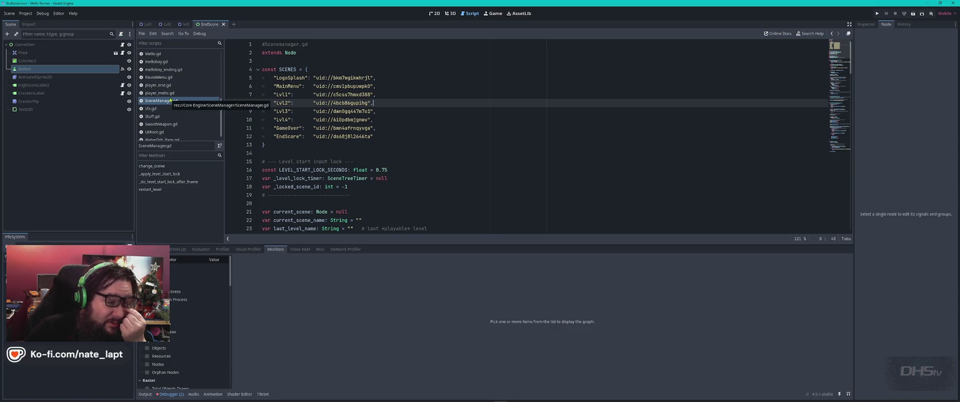
scroll(175, 109, down, 1)
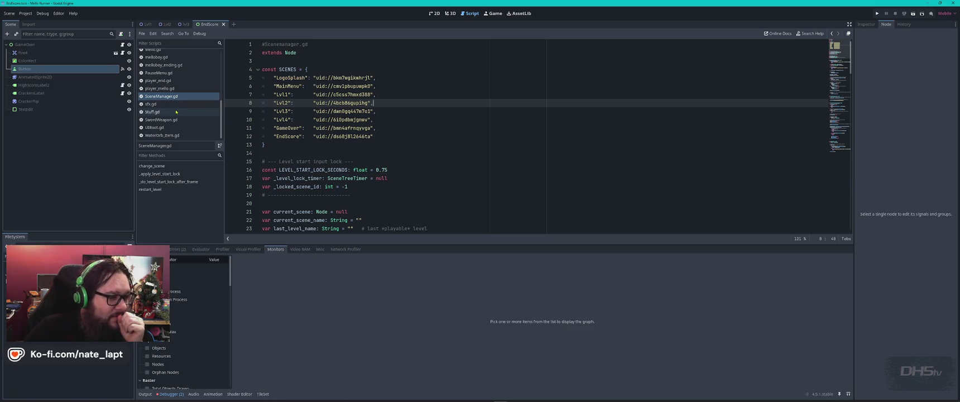
Step: View player_end.gd's switch to the EndScore scene, then switch to MainMenu.gd
click(162, 80)
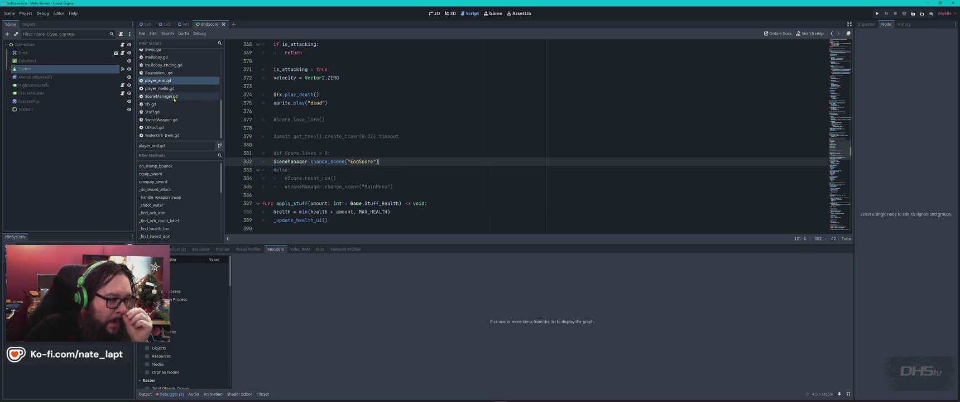
scroll(173, 95, up, 1)
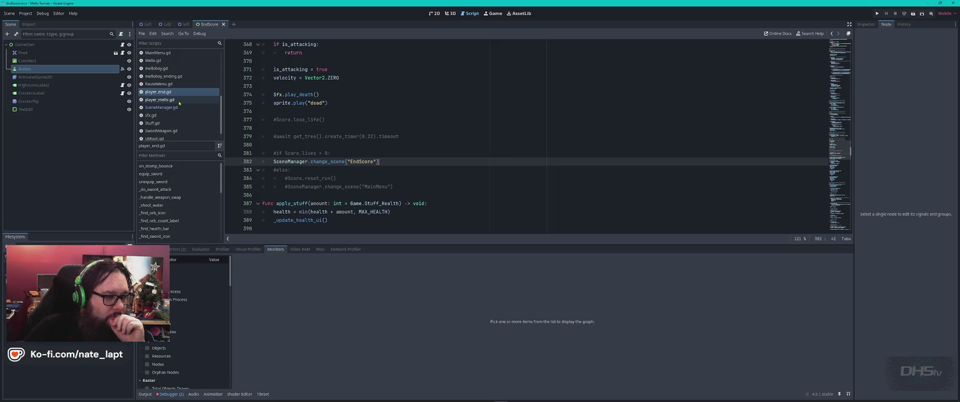
click(163, 55)
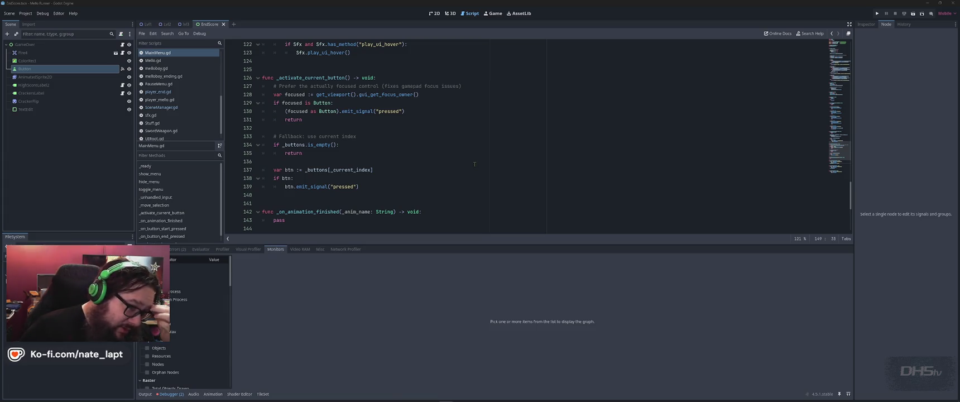
Step: Switch back to SceneManager.gd from the script list
click(177, 108)
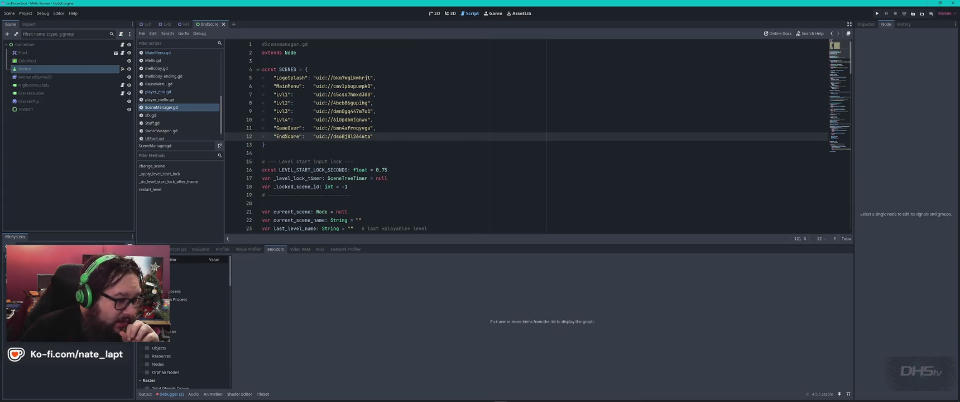